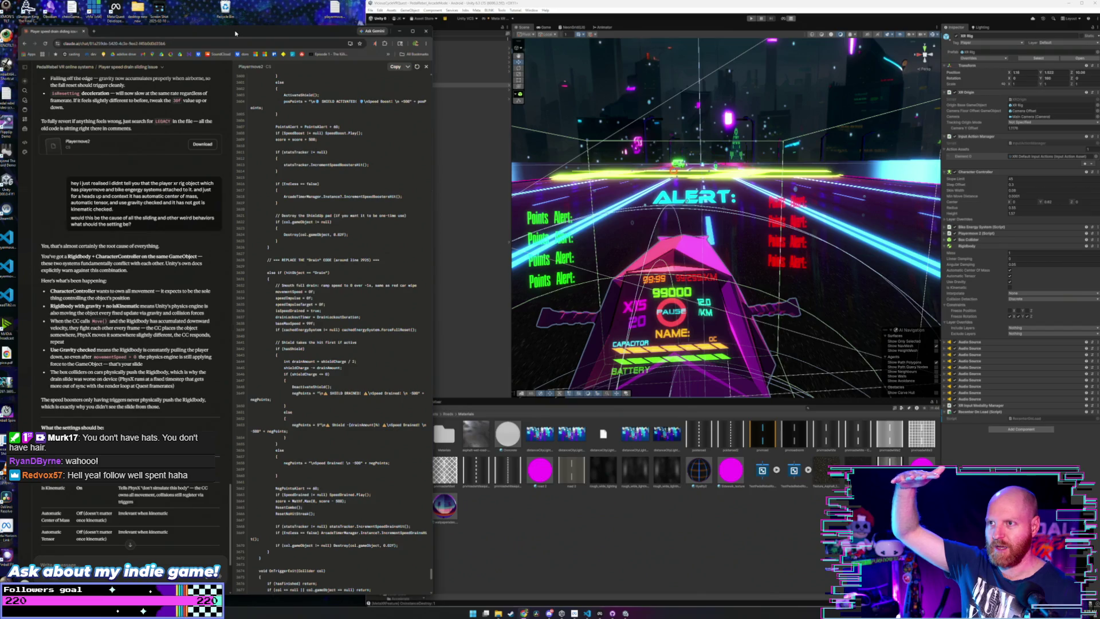
- Compare the Unity editor with the Claude code in the browser, then open a new Chrome window
click(443, 270)
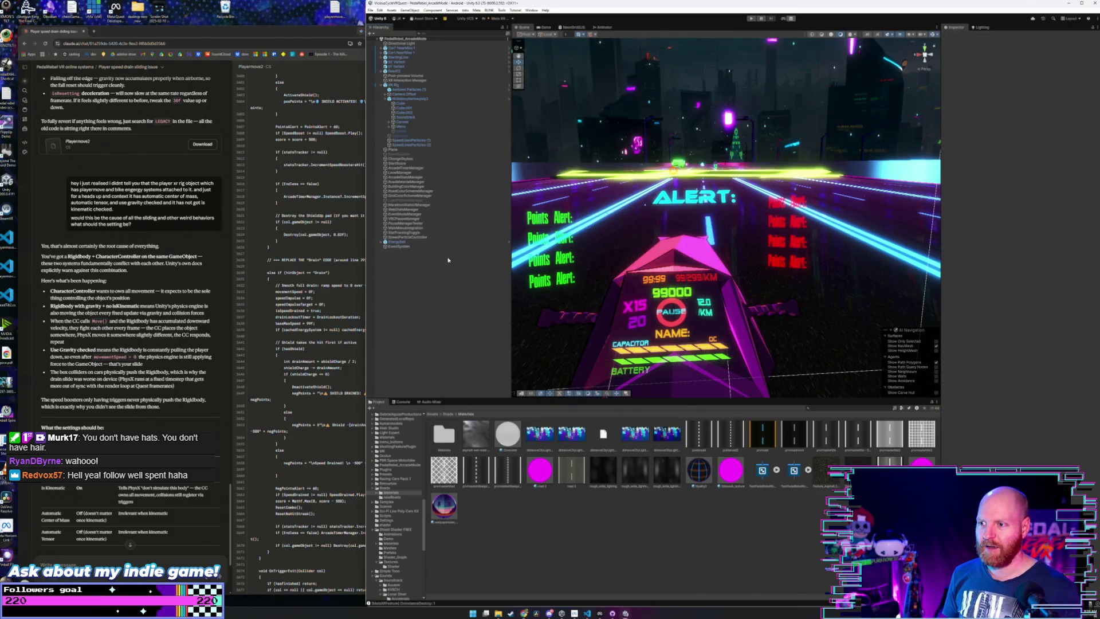
click(301, 33)
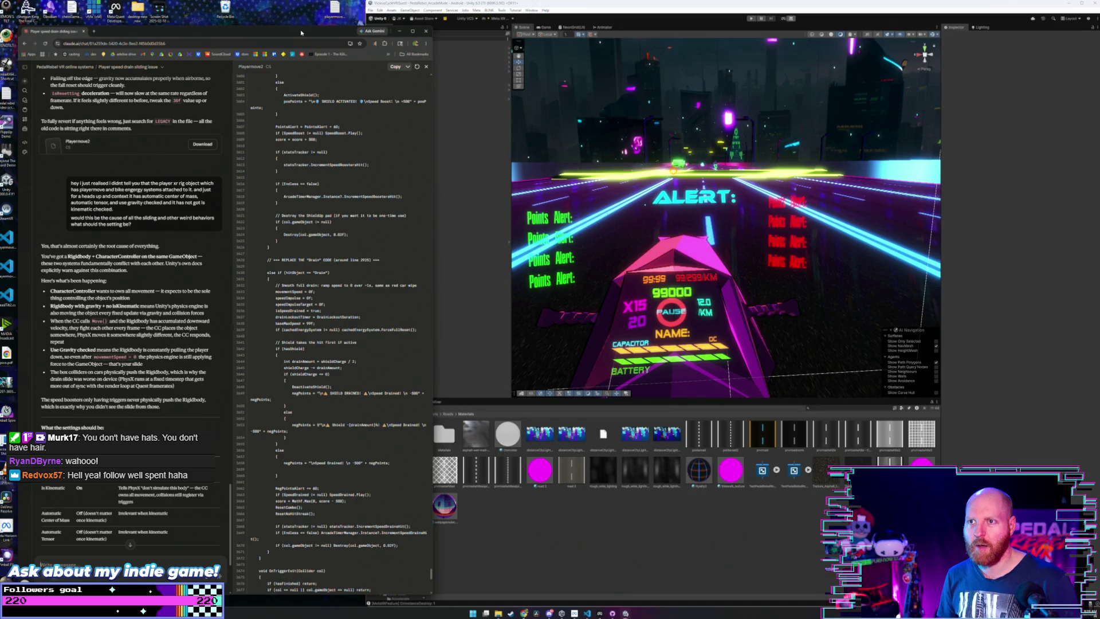
click(461, 321)
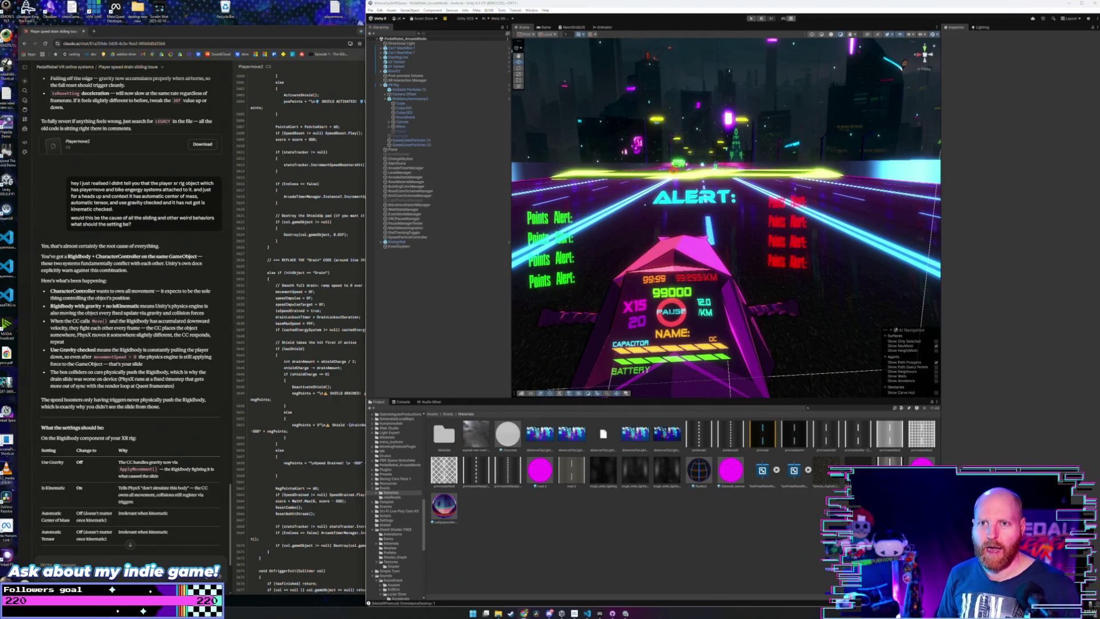
click(129, 38)
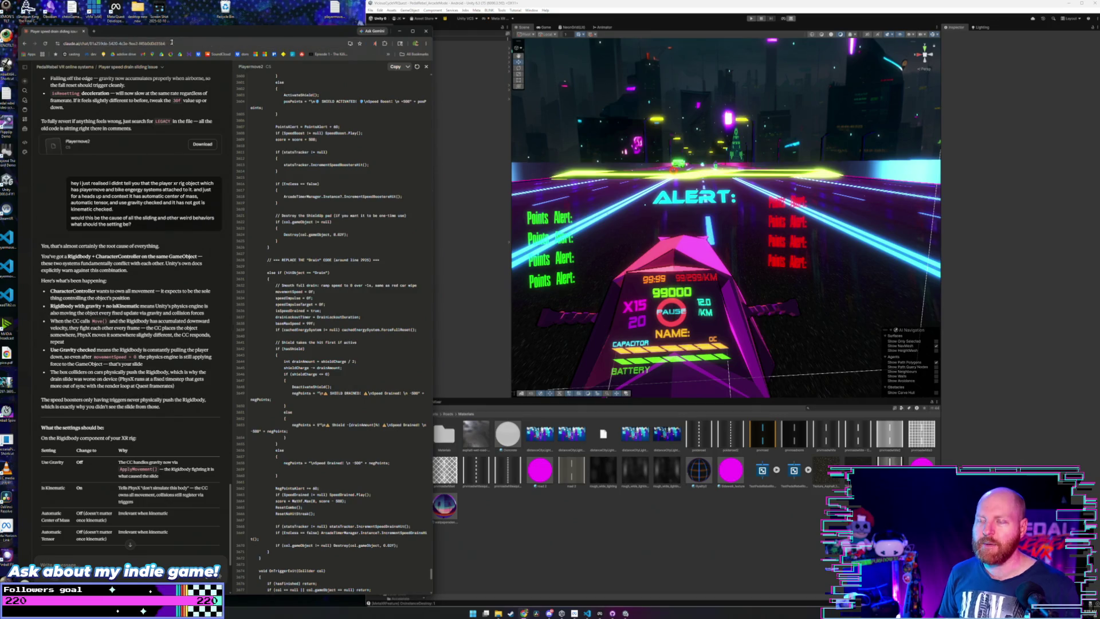
click(458, 84)
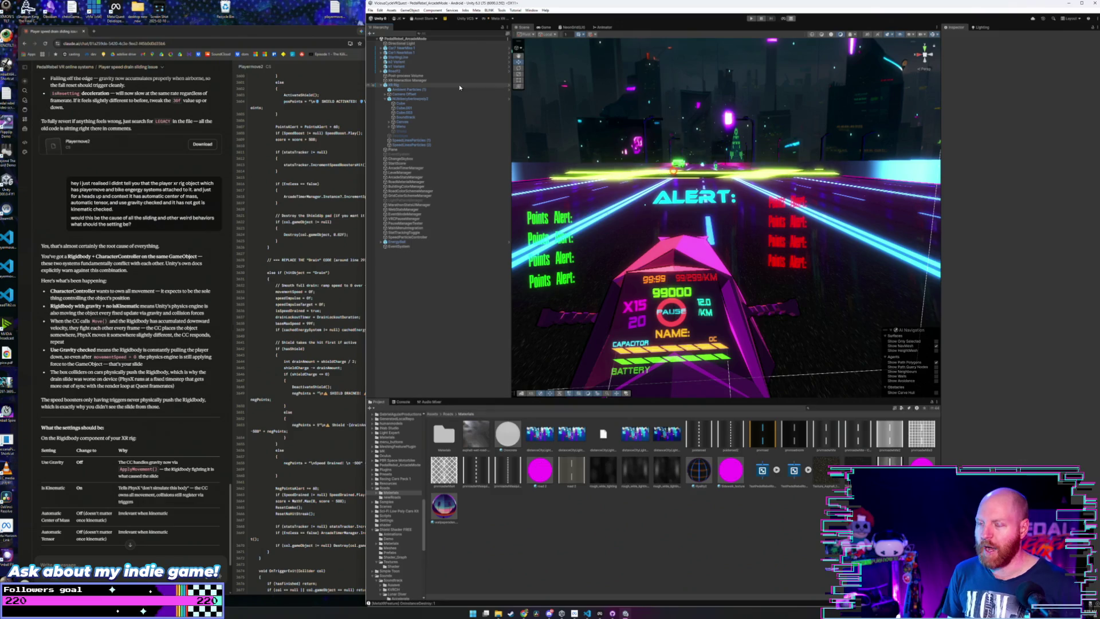
click(243, 36)
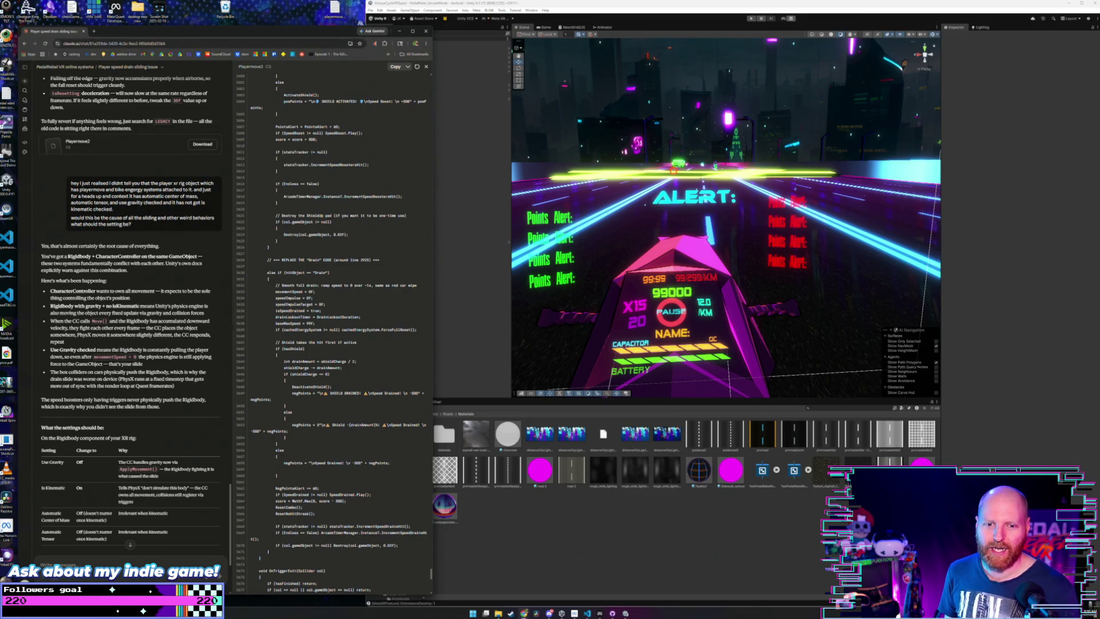
key(ctrl+n)
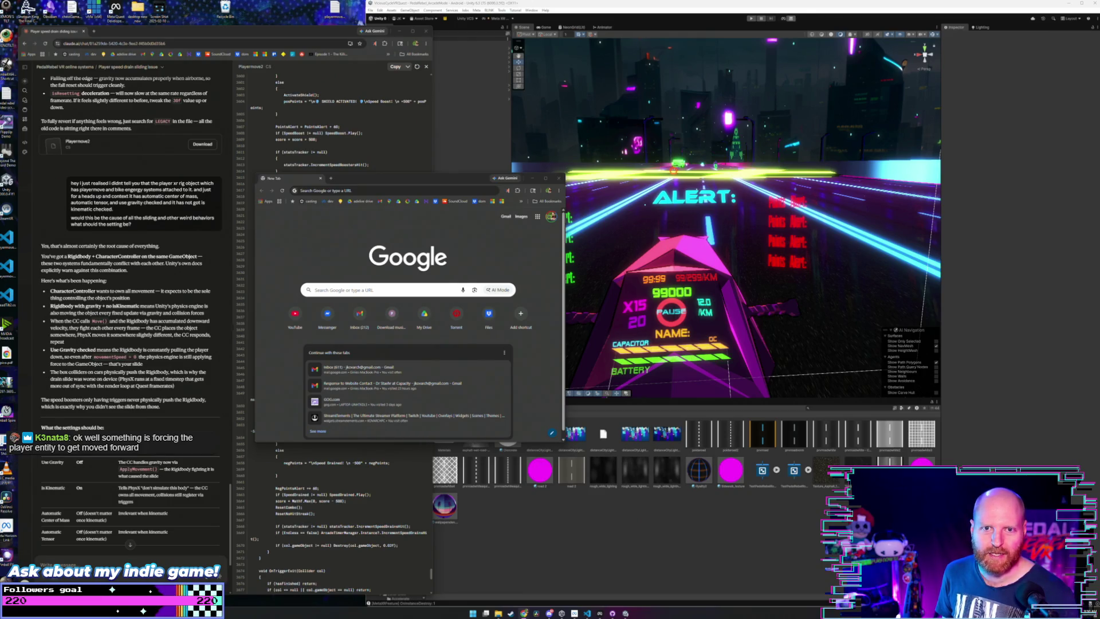
- Reposition the new Chrome window and load the StreamElements widget editor from the 'st' suggestion
mouse_move(361, 182)
mouse_down()
mouse_move(372, 153)
mouse_move(397, 152)
mouse_move(391, 136)
mouse_move(401, 145)
mouse_up()
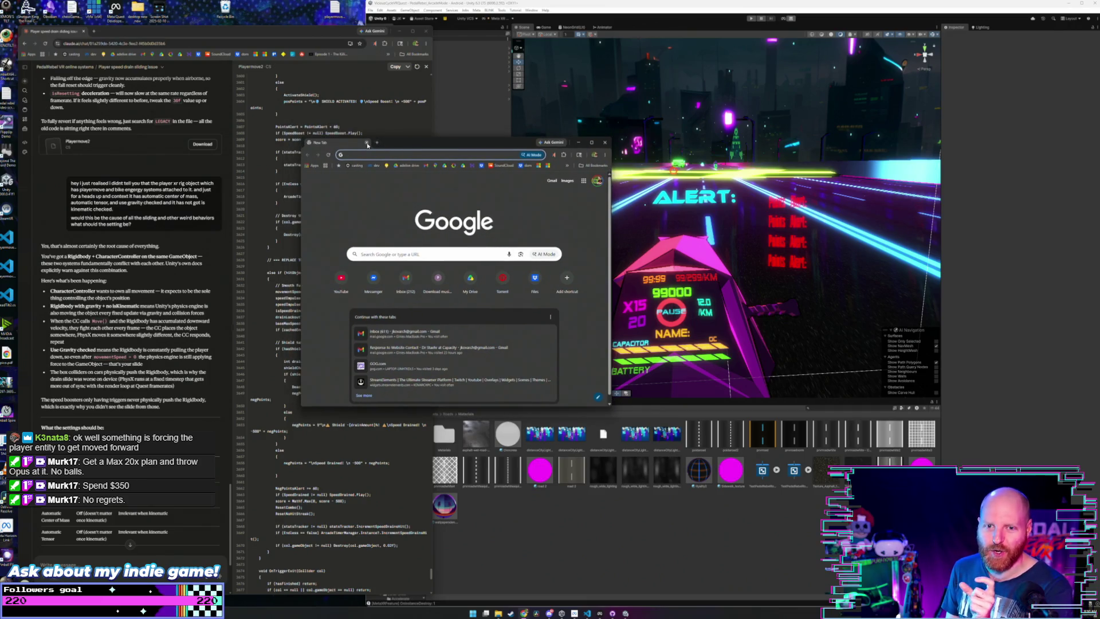
drag(372, 146, 336, 133)
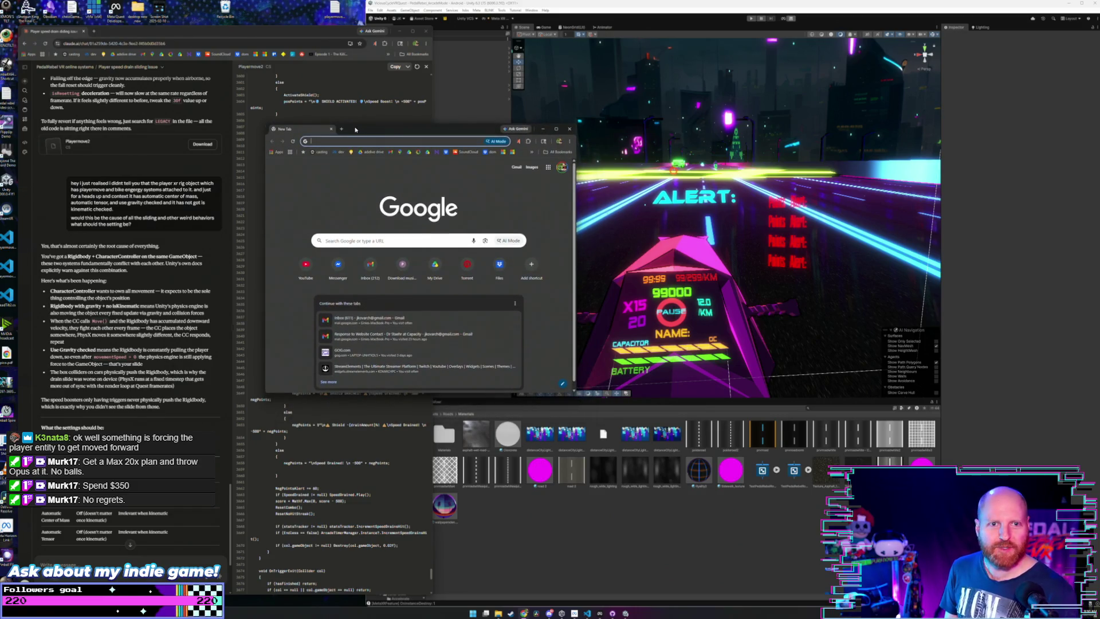
text(st)
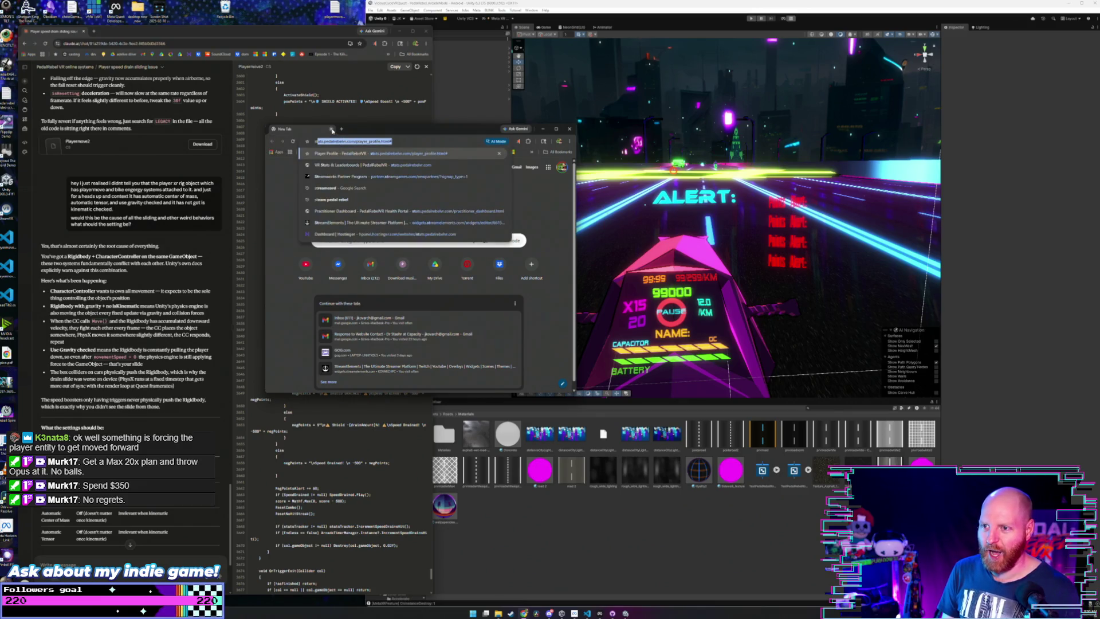
key(Down)
key(Down)
key(Down)
key(Down)
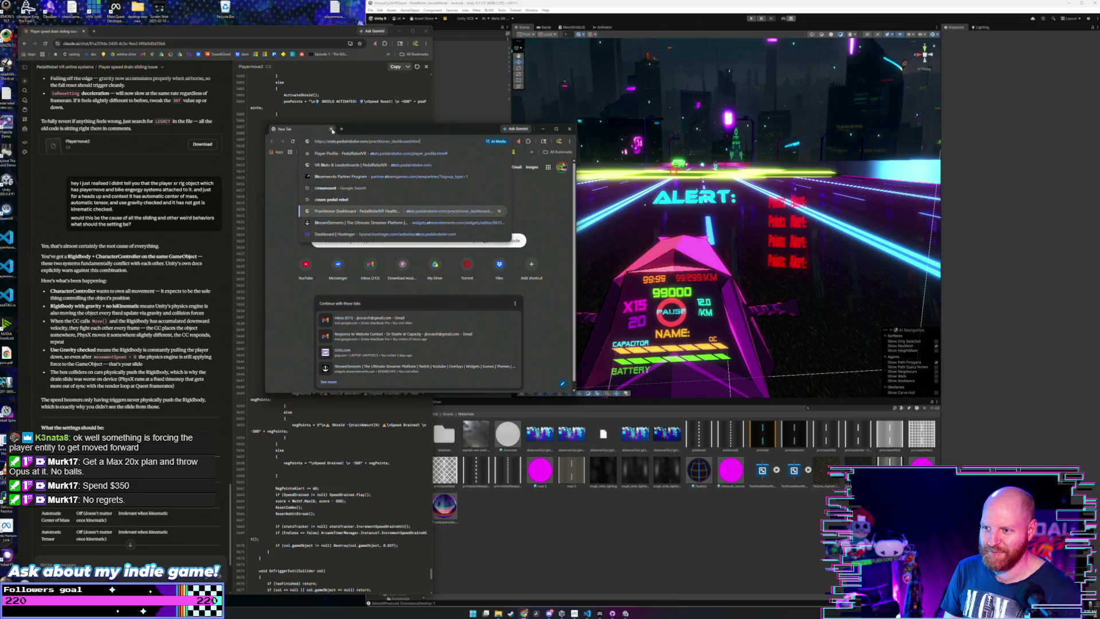
key(Down)
key(Return)
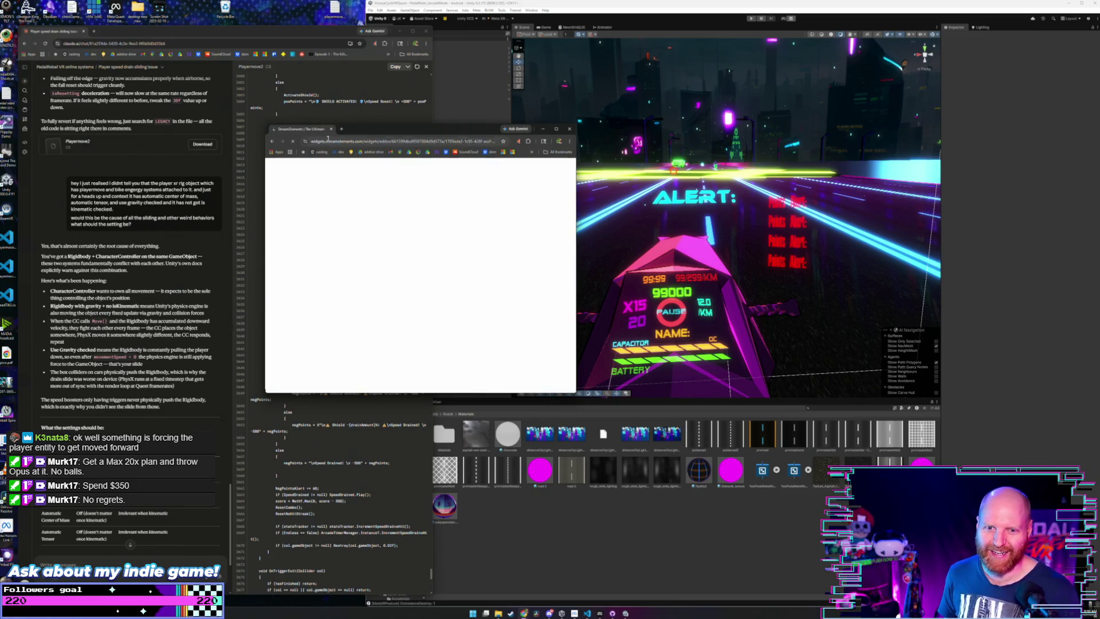
- Scroll the Pixel Neon Followers Goal widget's JSON to the maximumValue line and open the View menu
drag(436, 129, 606, 186)
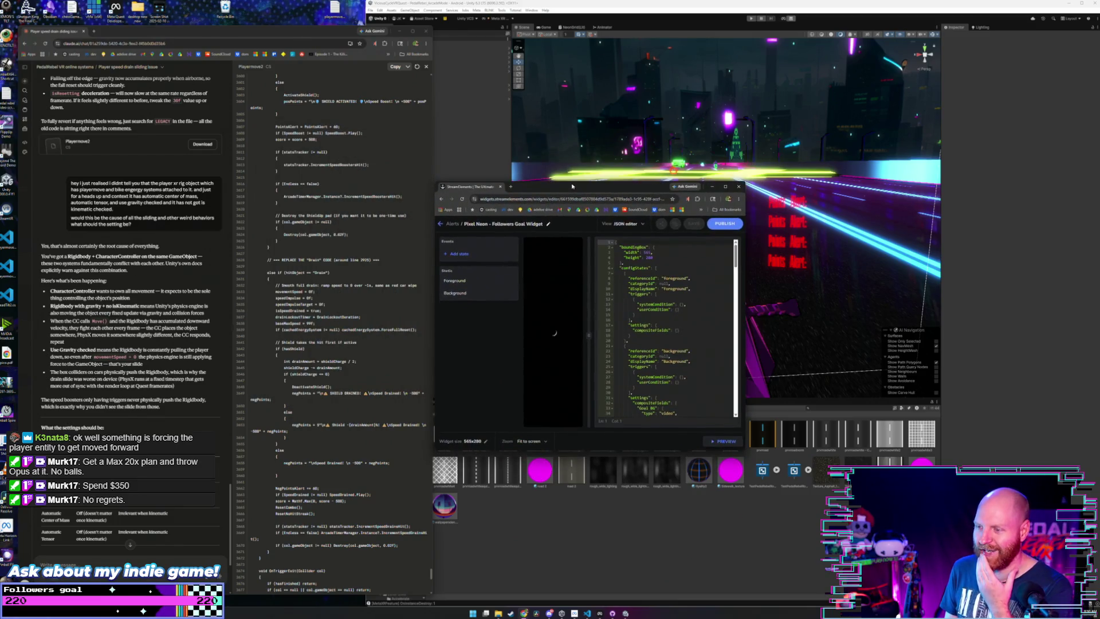
scroll(671, 272, down, 15)
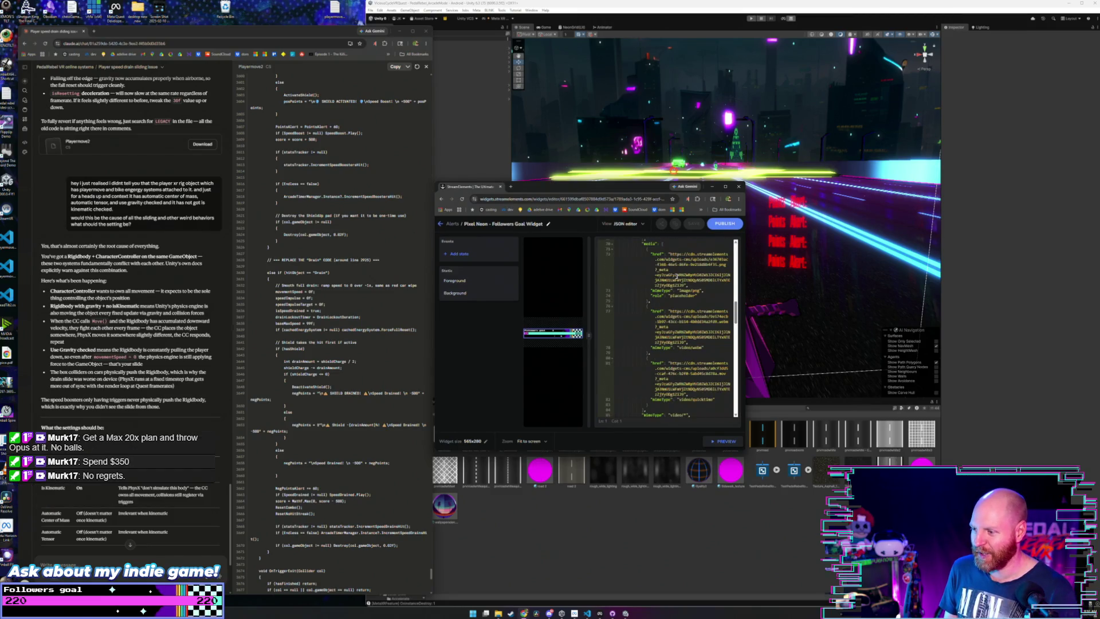
scroll(677, 276, down, 3)
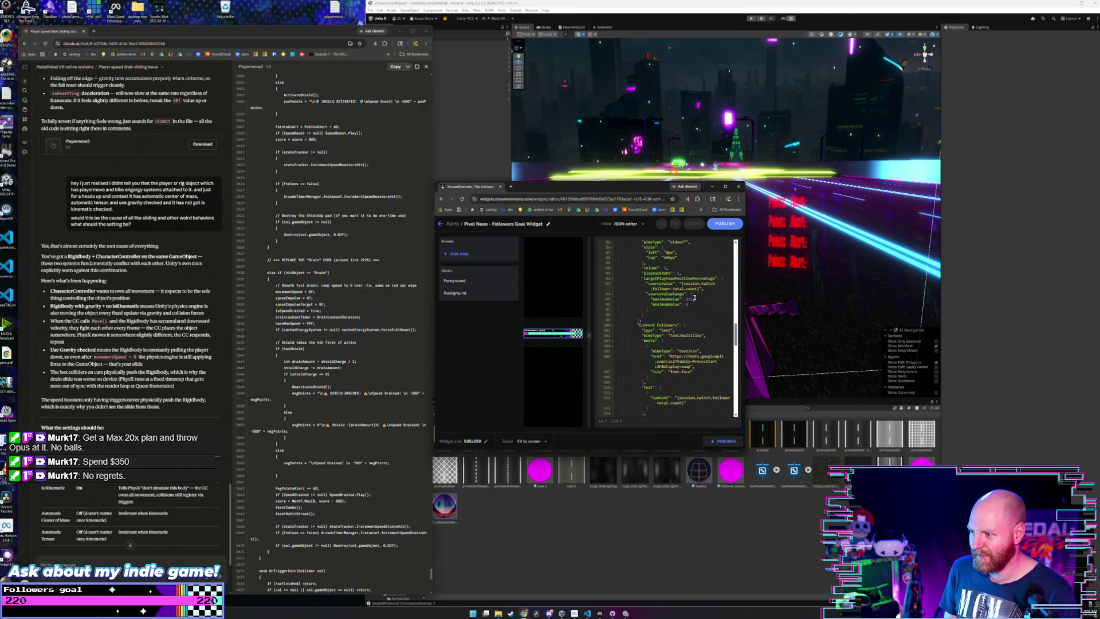
click(693, 299)
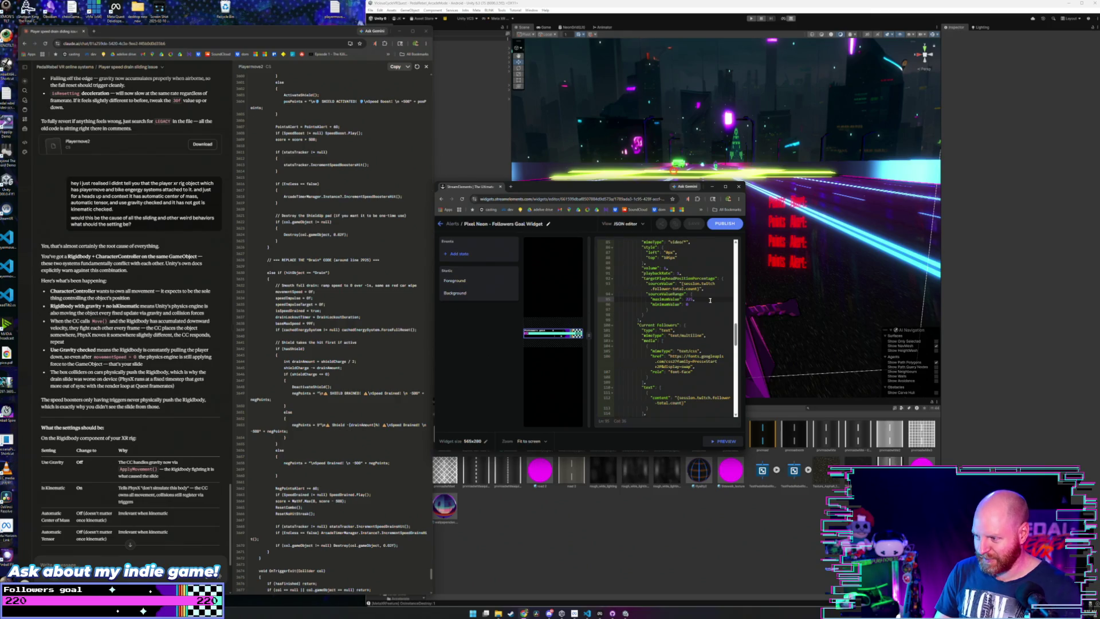
click(640, 229)
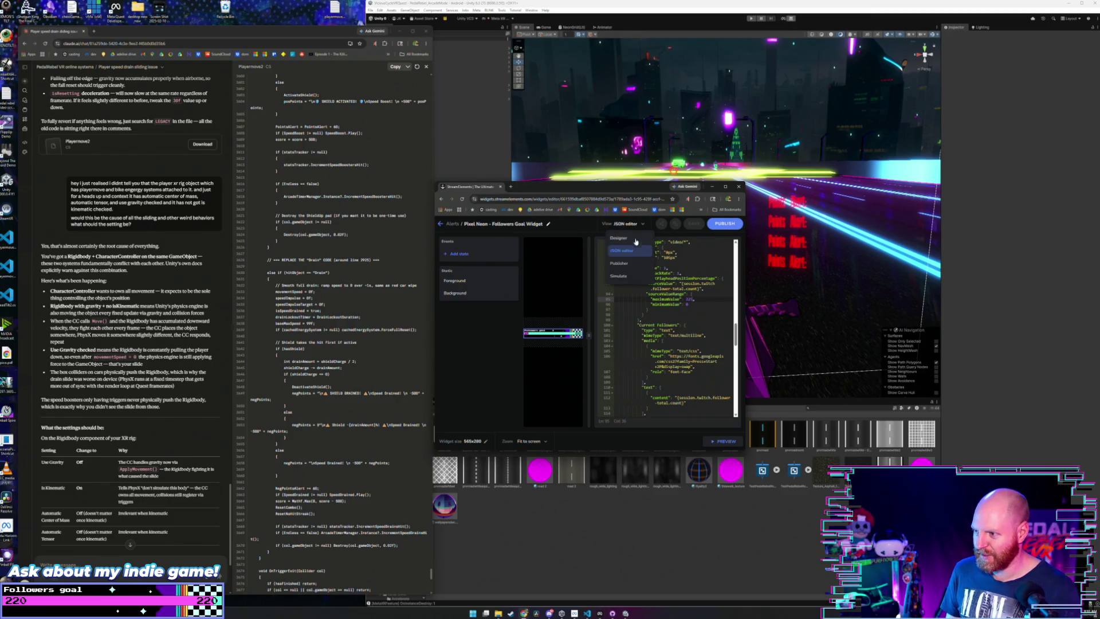
- Switch to the Designer view and open the Background layer's Target settings
click(635, 241)
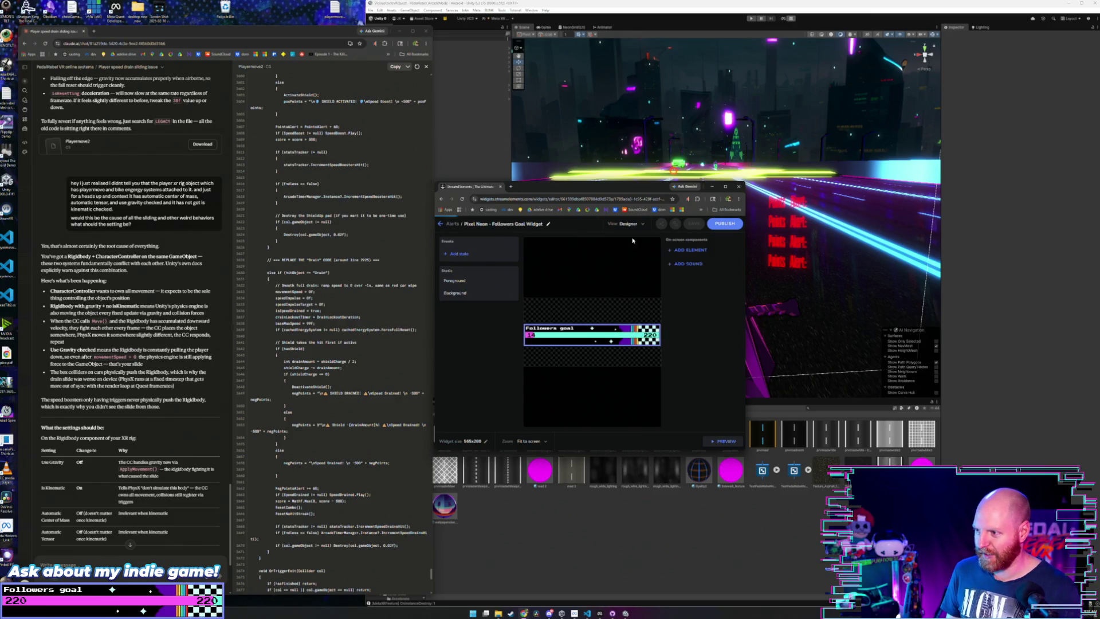
click(489, 280)
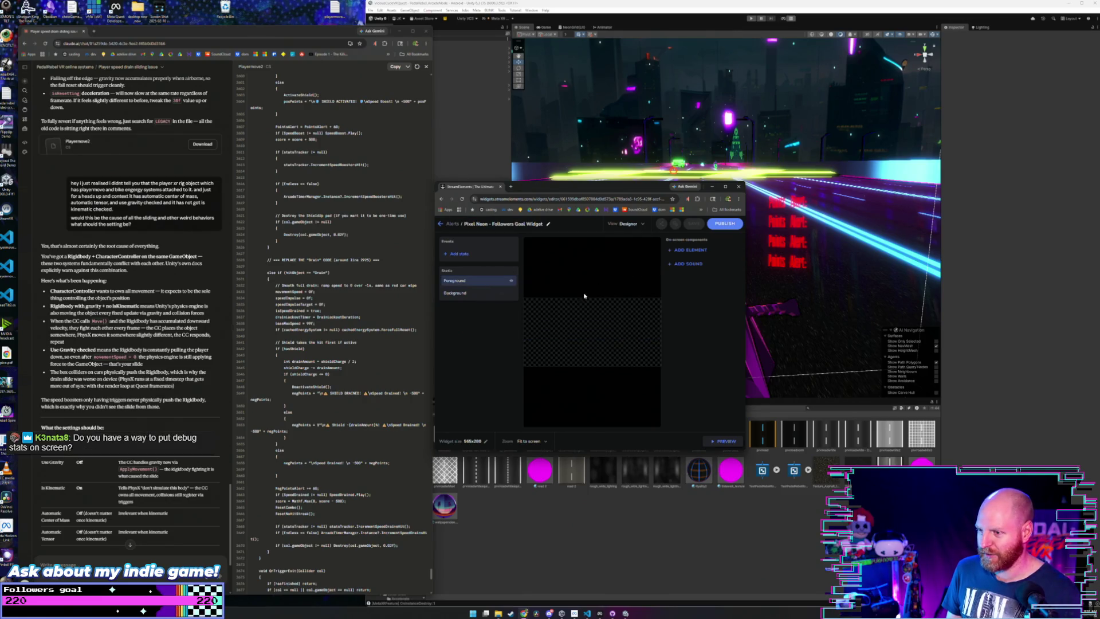
click(503, 294)
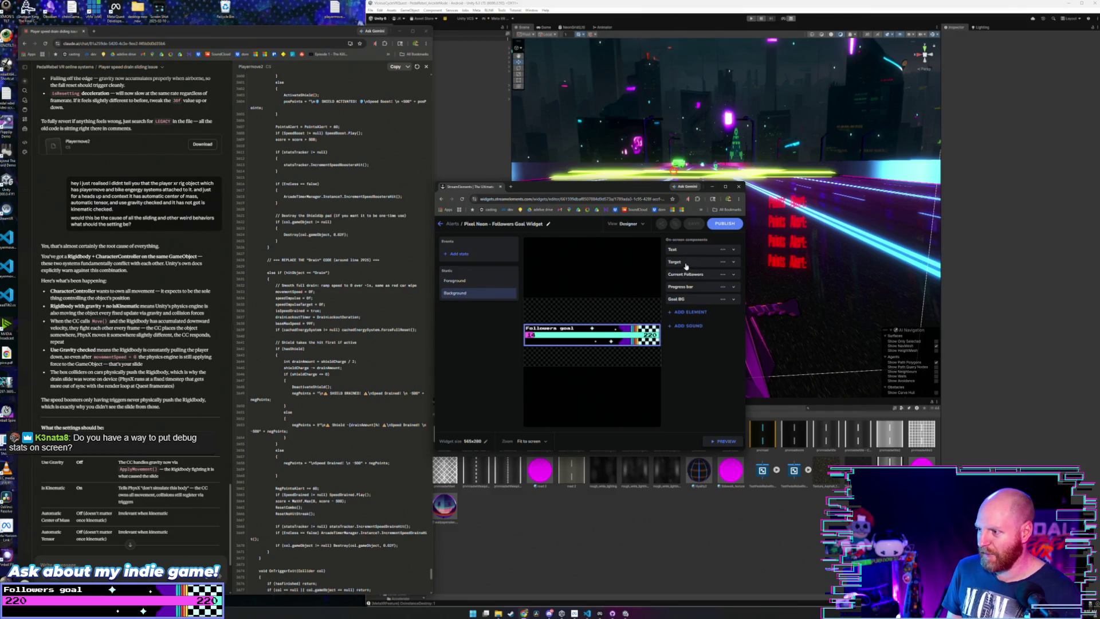
click(687, 263)
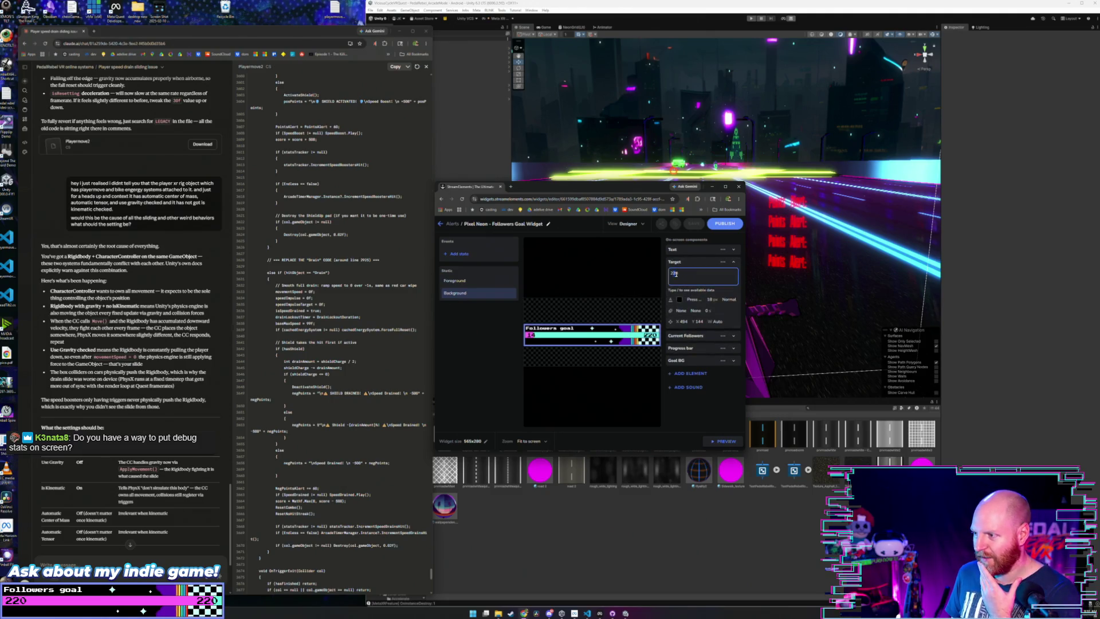
- Change the Target value's last digit to 5, then save and publish the widget
key(BackSpace)
key(BackSpace)
text(5)
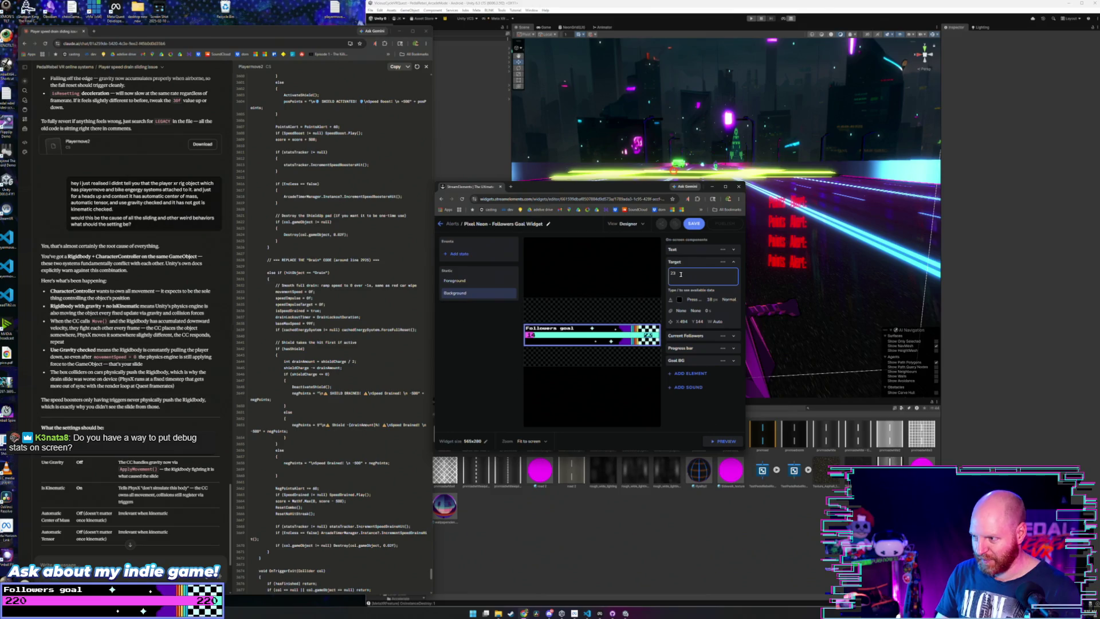
click(694, 223)
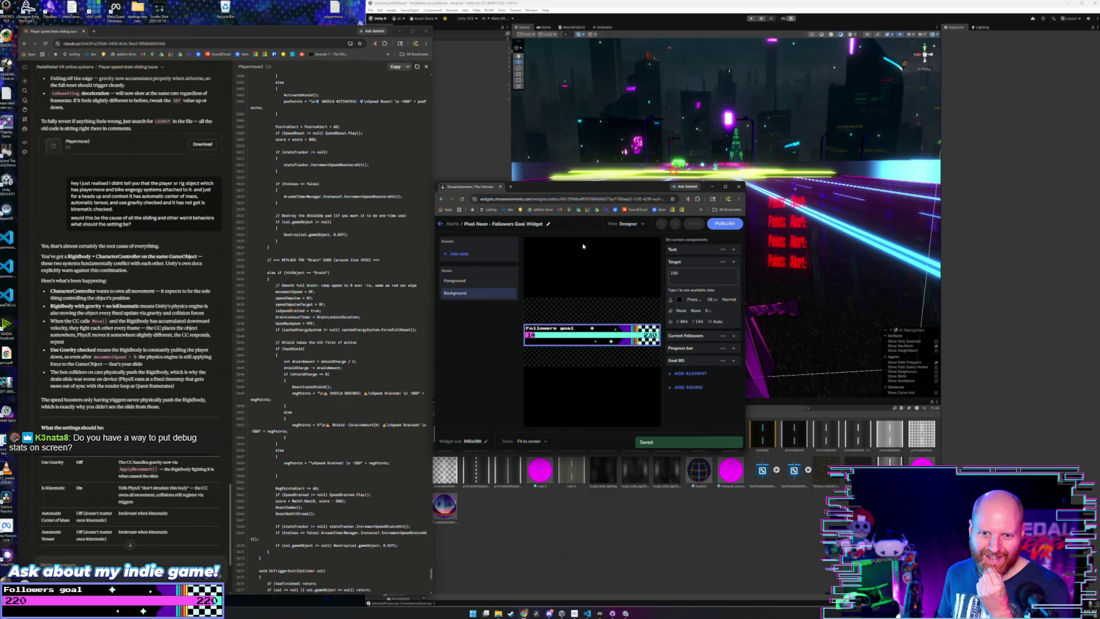
drag(604, 189, 487, 182)
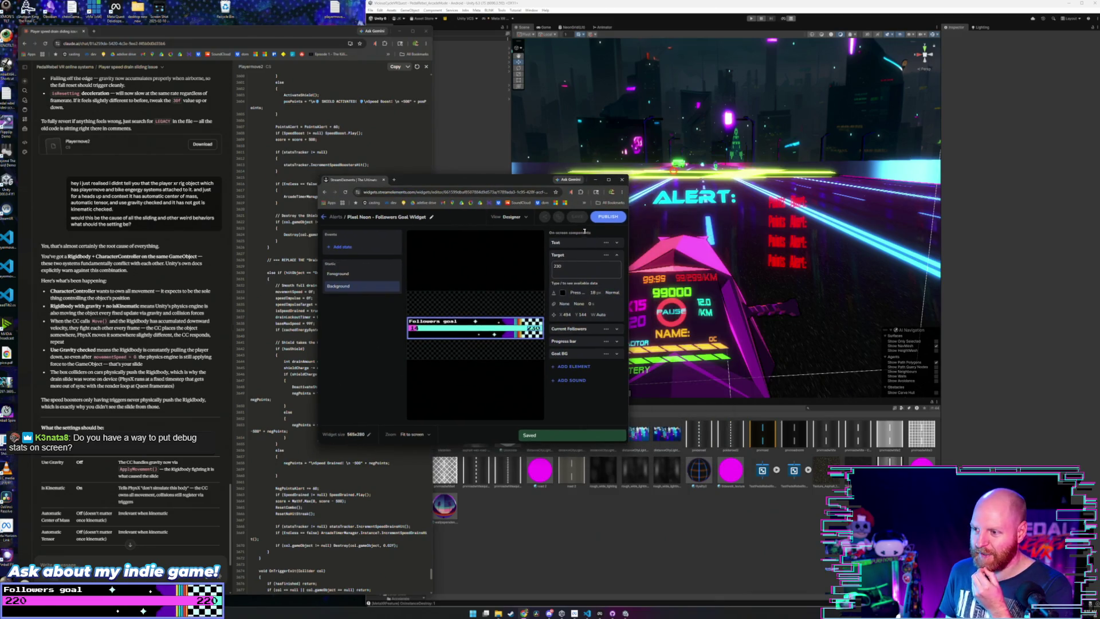
click(599, 218)
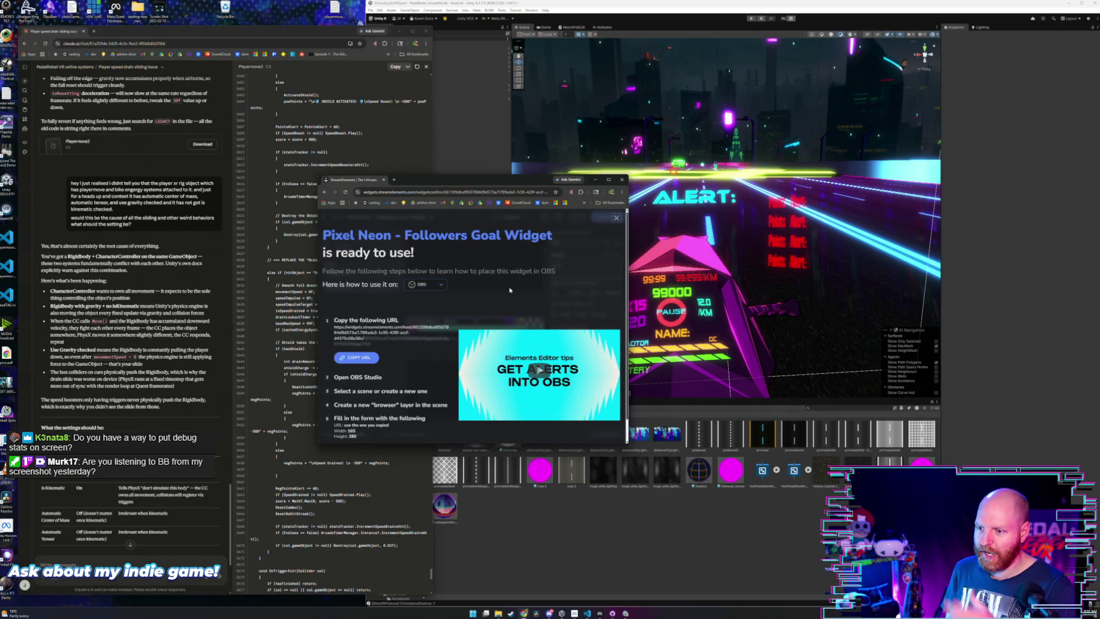
- Dismiss the widget's ready-to-use notice after republishing, then close the StreamElements window
drag(419, 182, 432, 184)
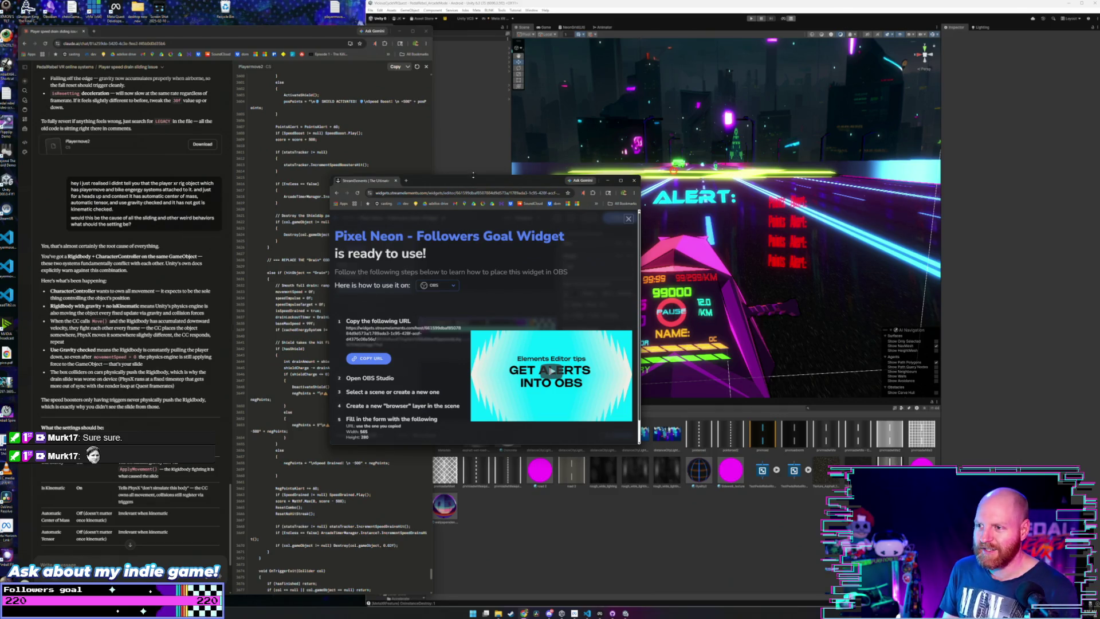
drag(473, 180, 477, 168)
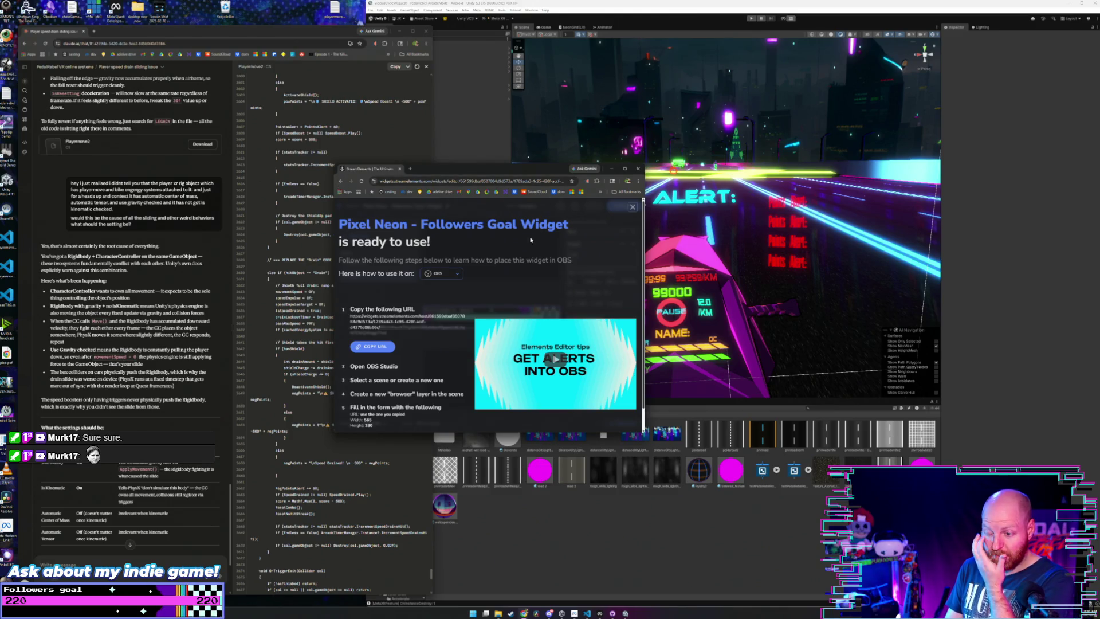
click(633, 208)
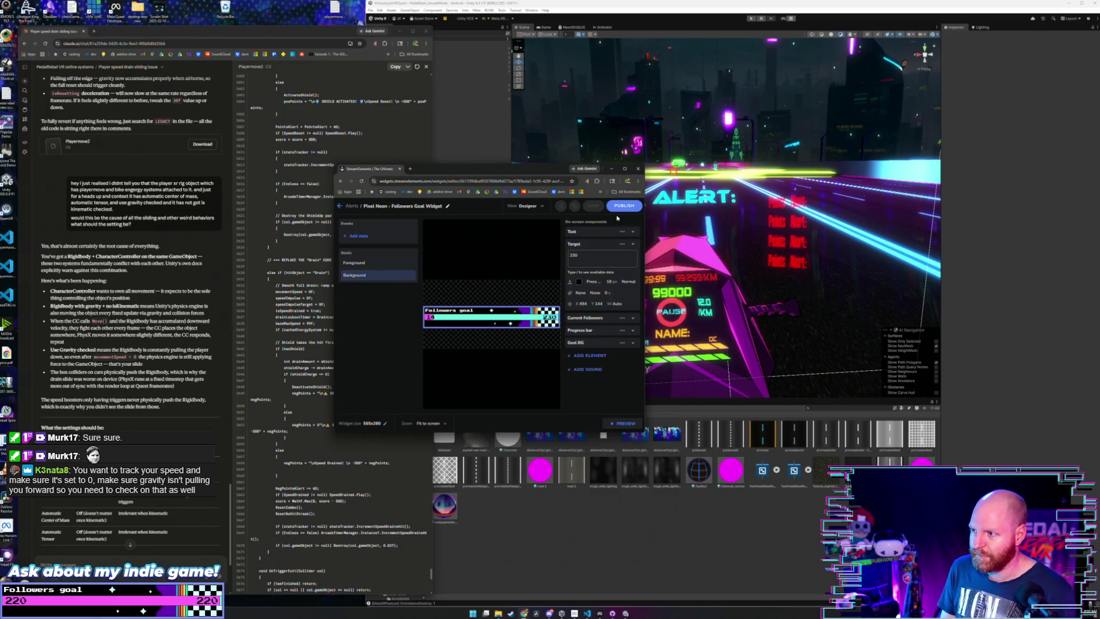
click(618, 206)
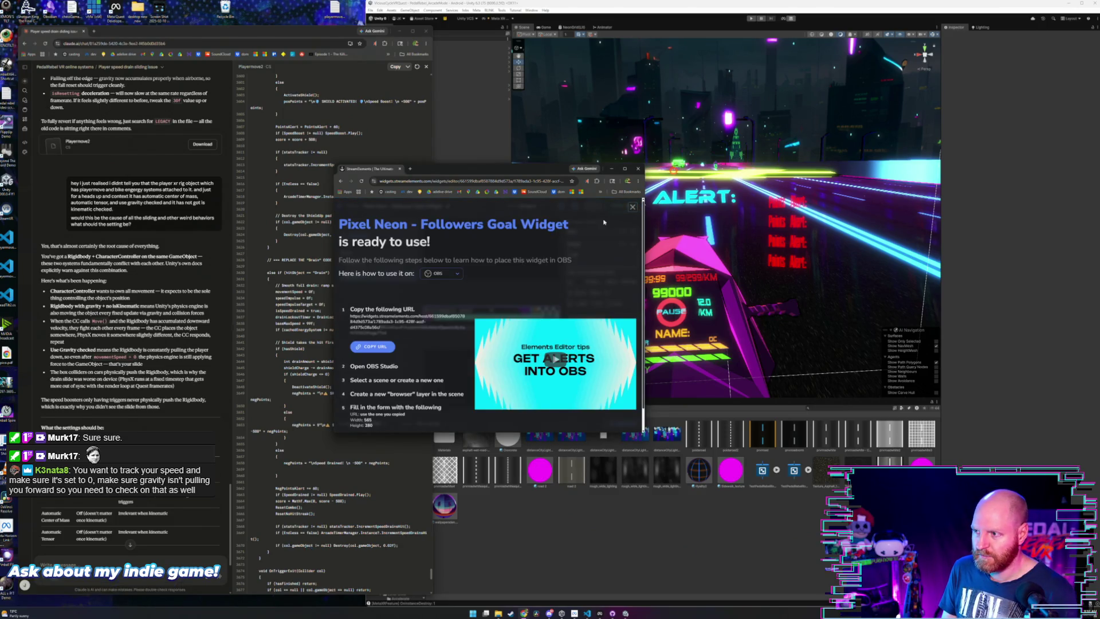
click(633, 207)
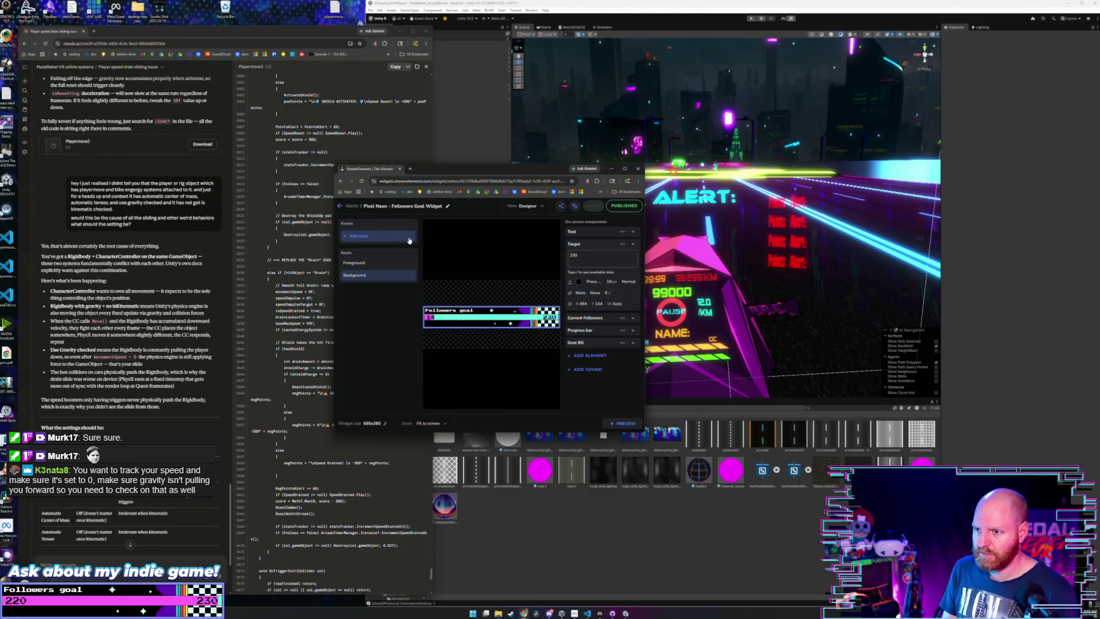
click(400, 168)
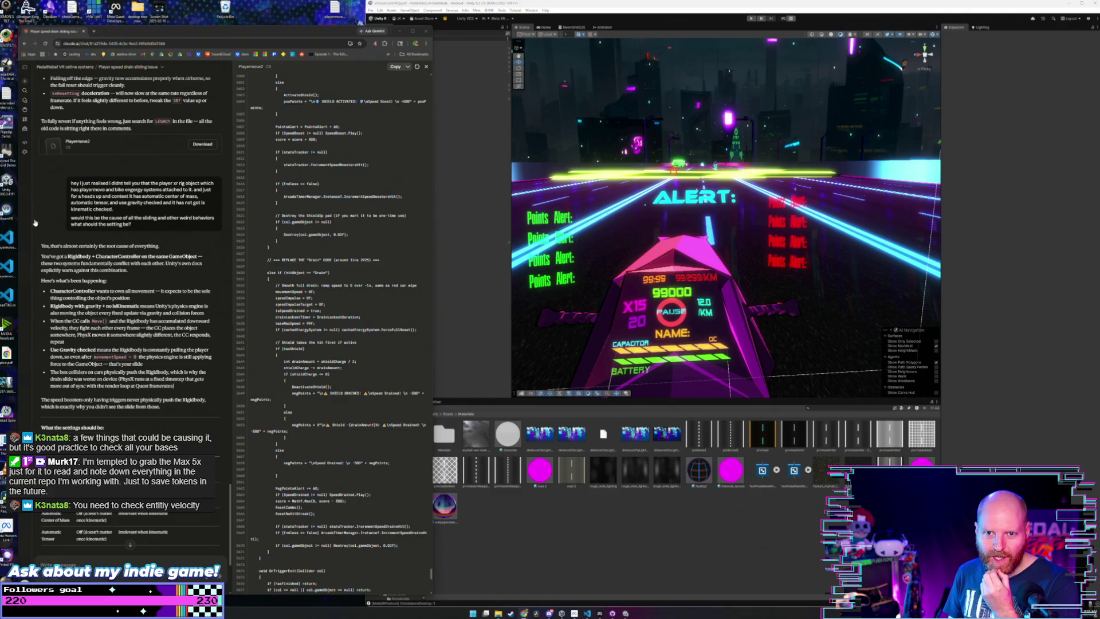
- Bring the browser forward and show Claude's Projects list
click(126, 32)
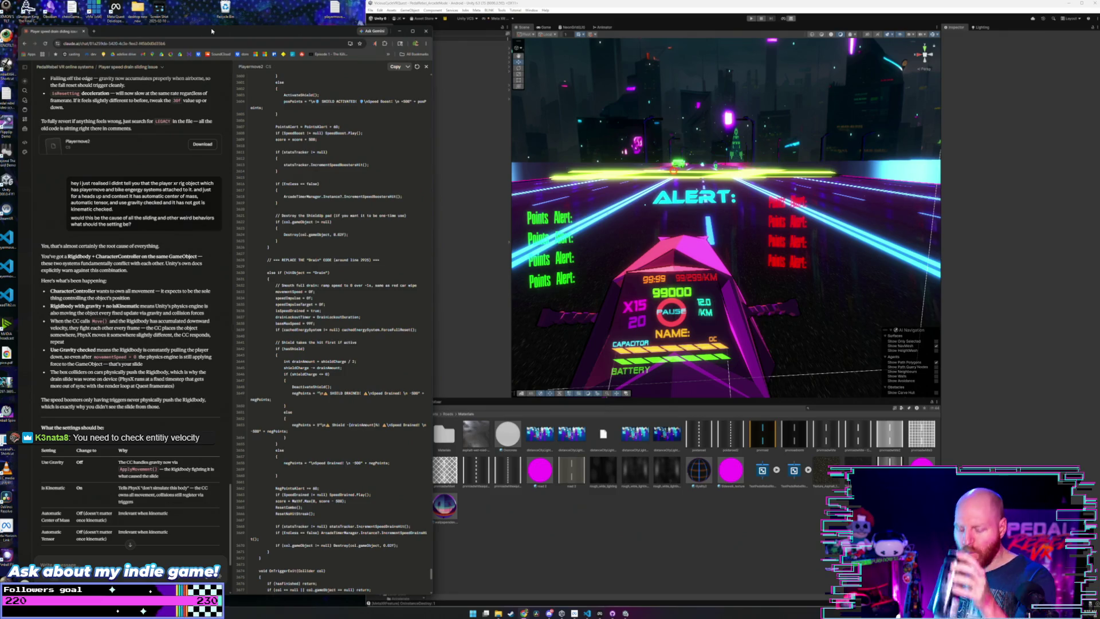
click(25, 114)
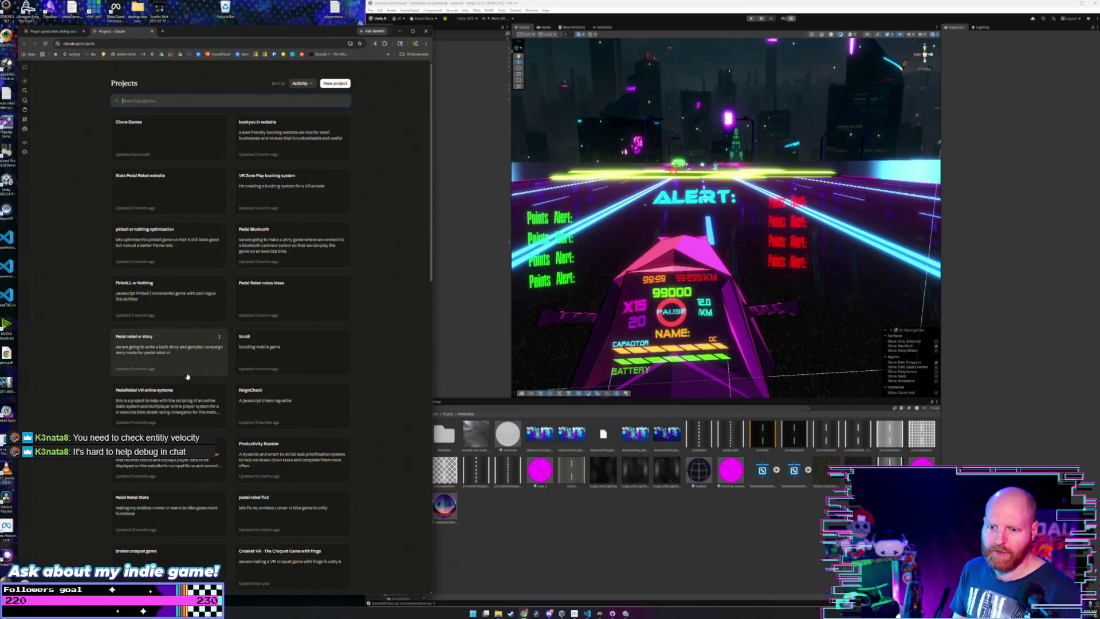
- Open the PedalRebel VR online systems project and scroll through its Files panel
scroll(192, 344, down, 2)
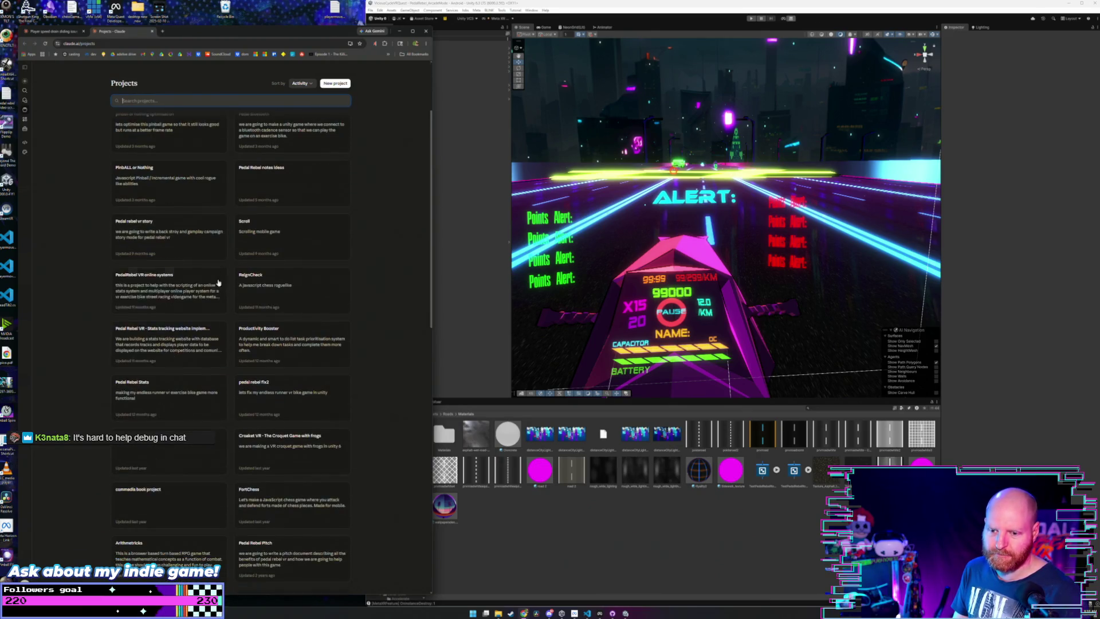
click(189, 299)
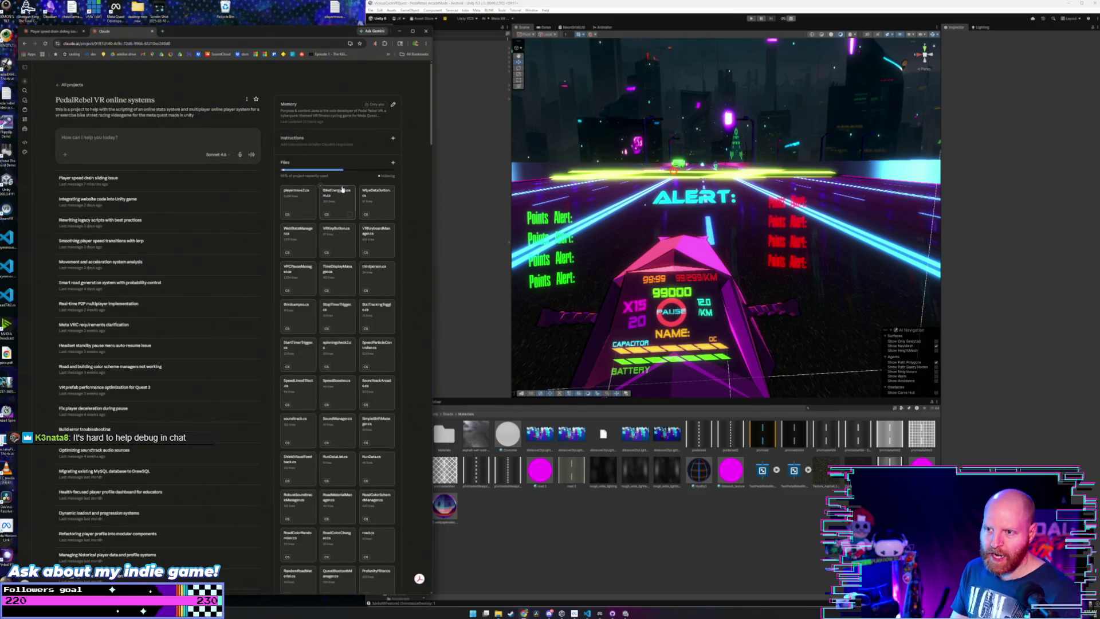
scroll(343, 194, down, 15)
scroll(342, 189, down, 20)
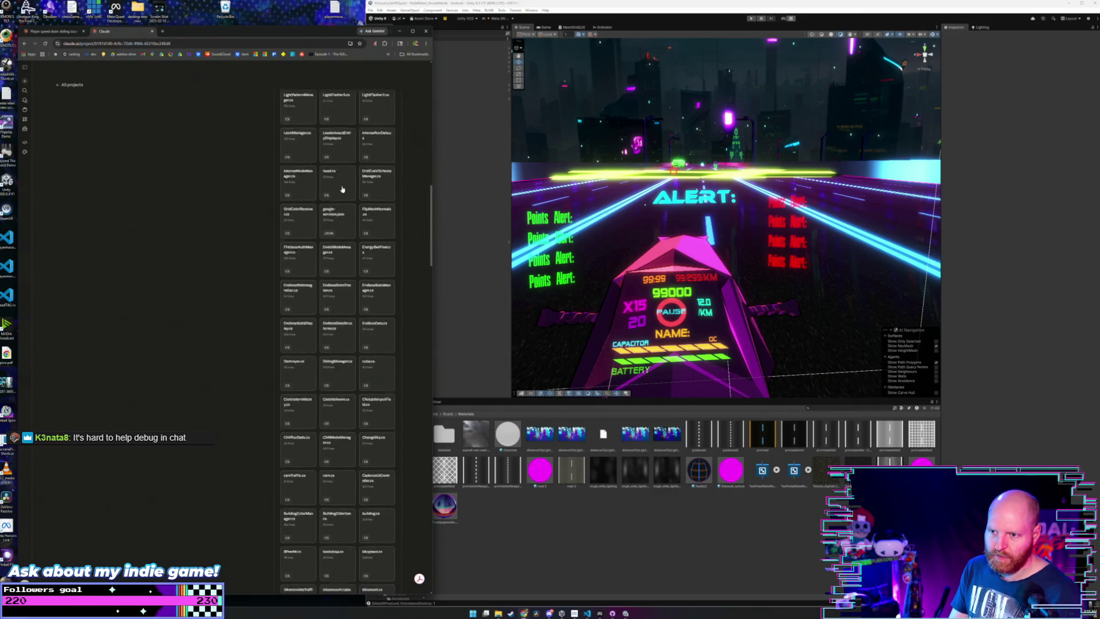
scroll(342, 189, down, 15)
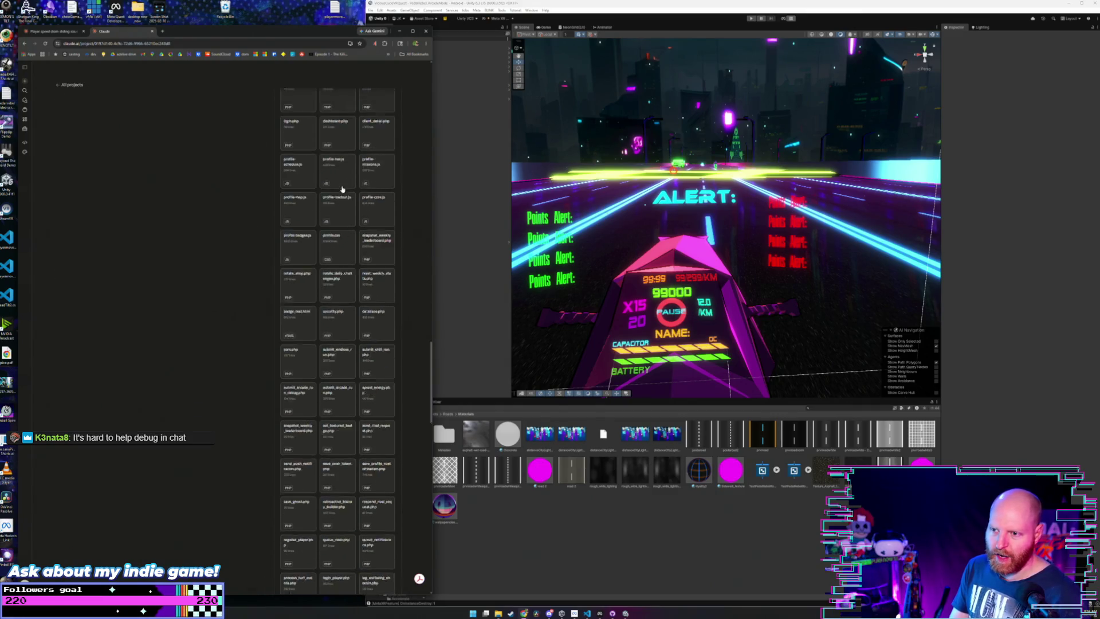
click(162, 32)
- Load the PedalRebelVR Player Profile page from the 'pla' address suggestion
text(pla)
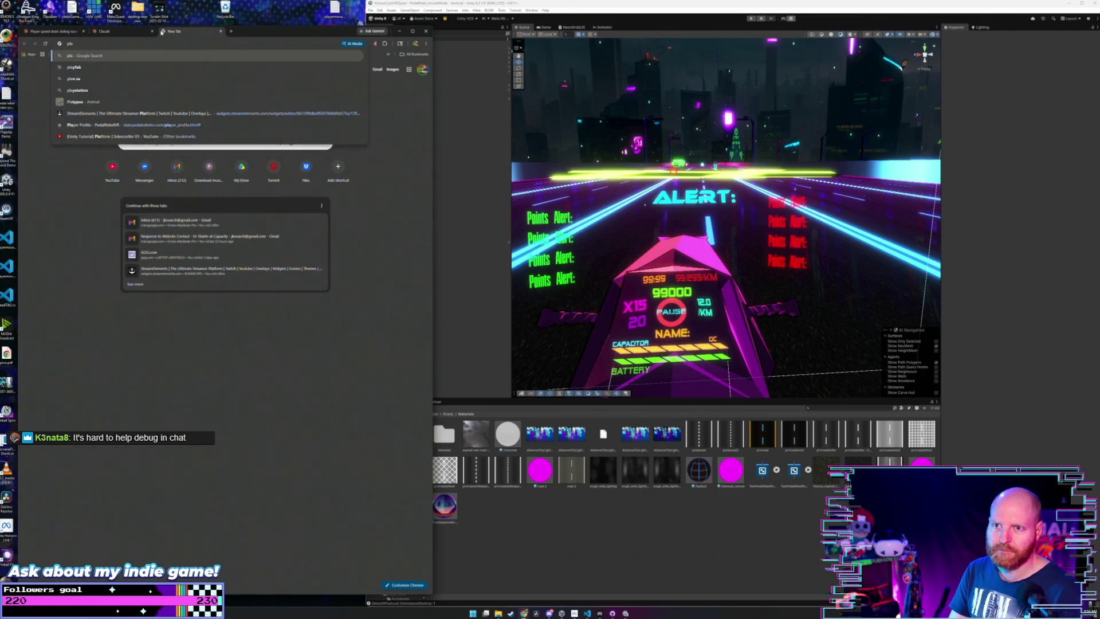
key(Down)
key(Down)
key(Down)
key(Return)
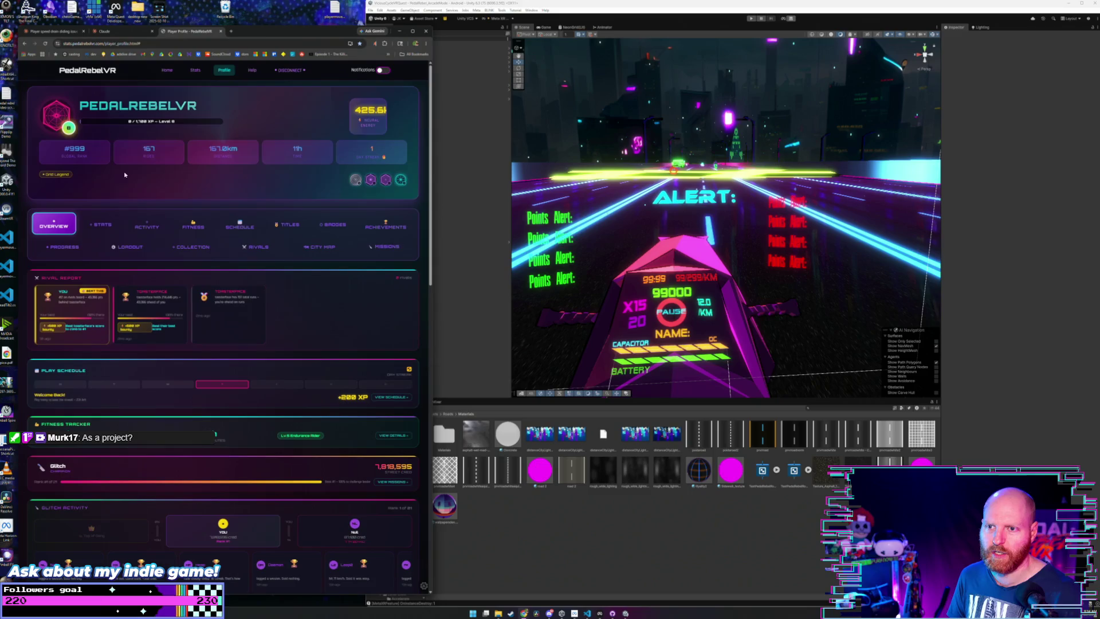
- Browse the profile's Loadout, Fitness, Rivals and Schedule sections, then return to the Claude tab
click(128, 246)
scroll(261, 348, down, 5)
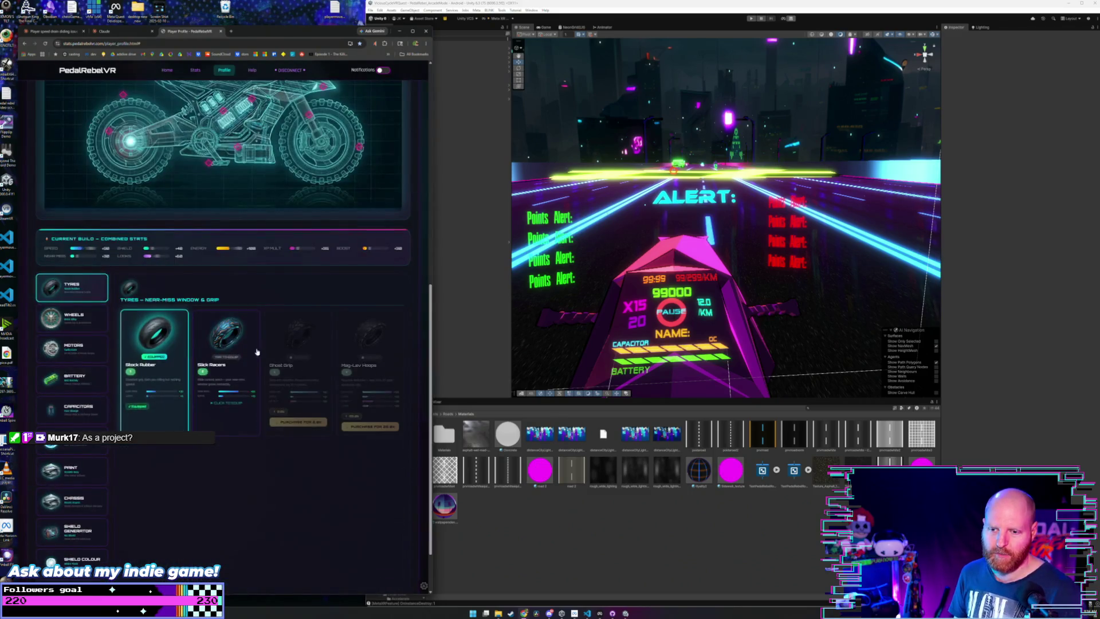
scroll(172, 467, up, 6)
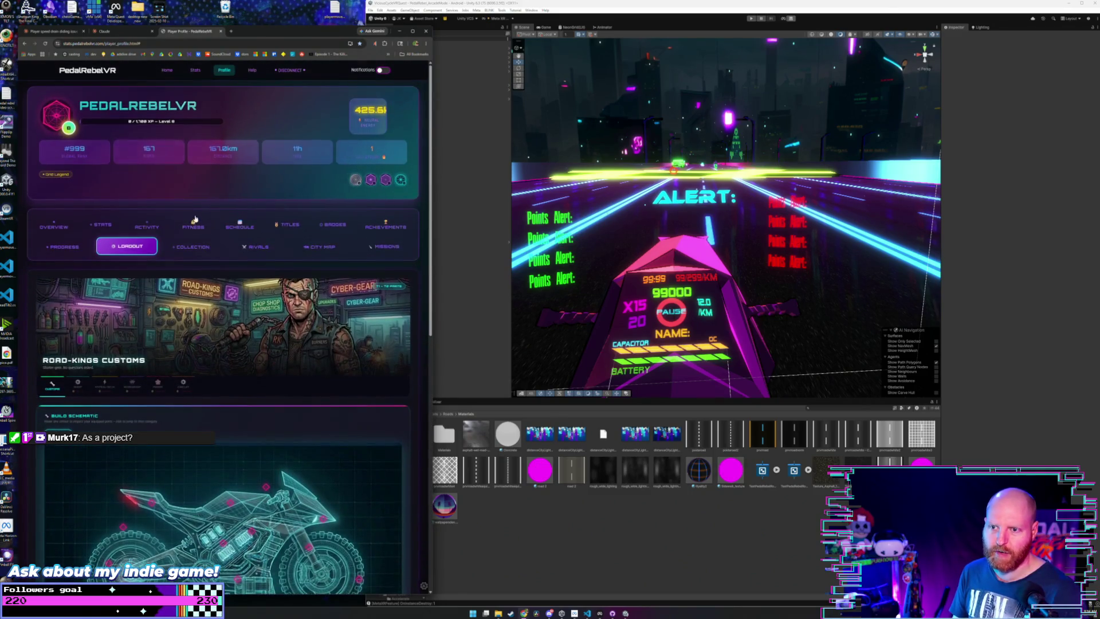
click(194, 222)
scroll(224, 309, down, 2)
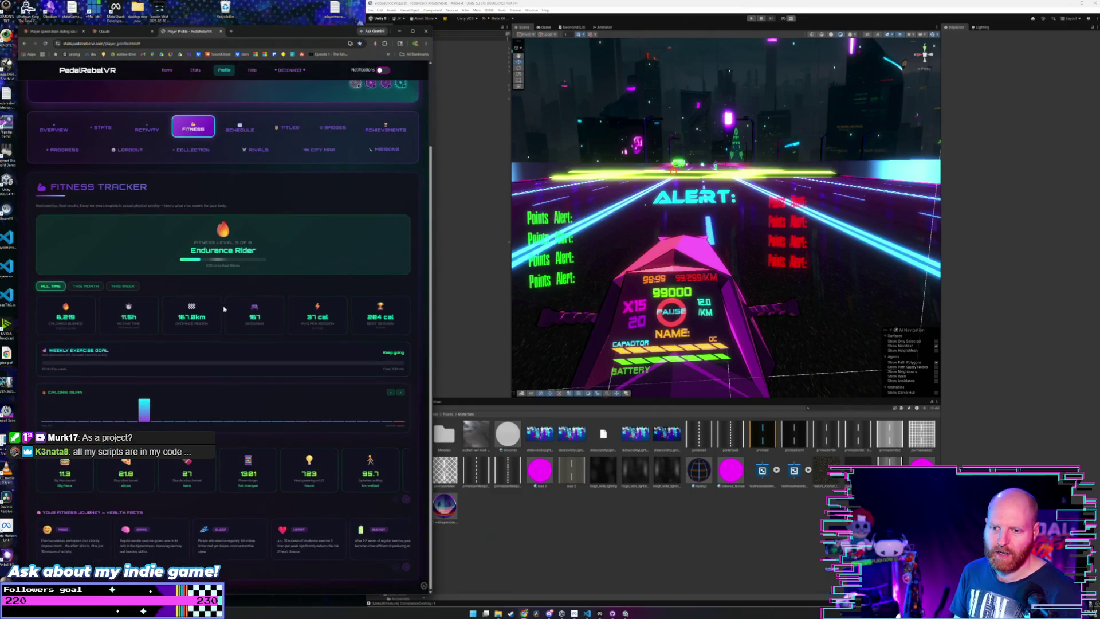
click(256, 148)
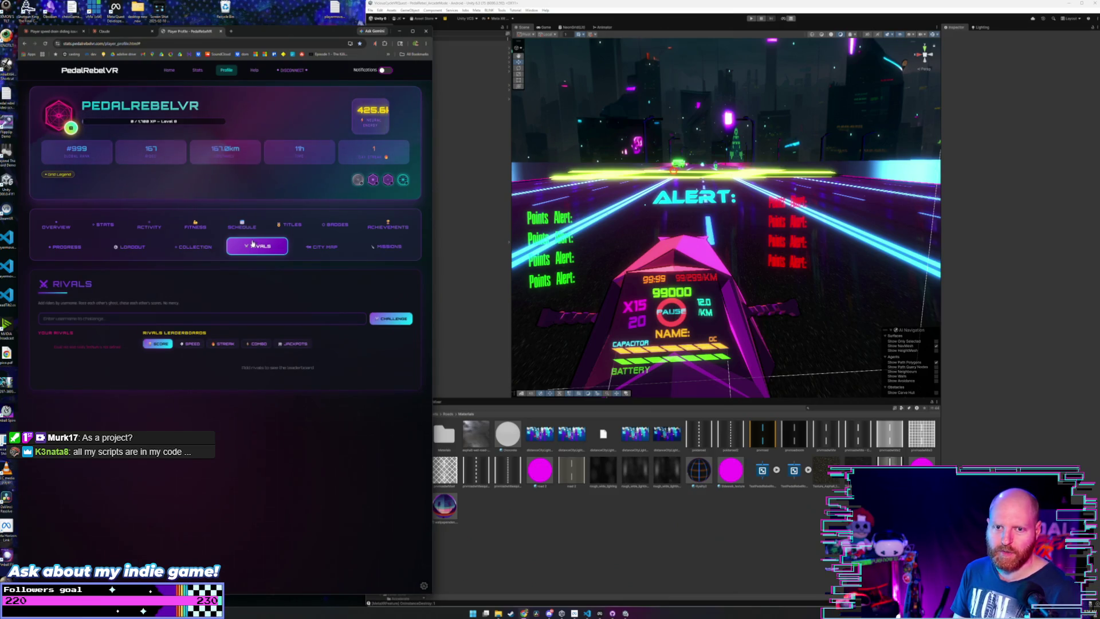
click(252, 228)
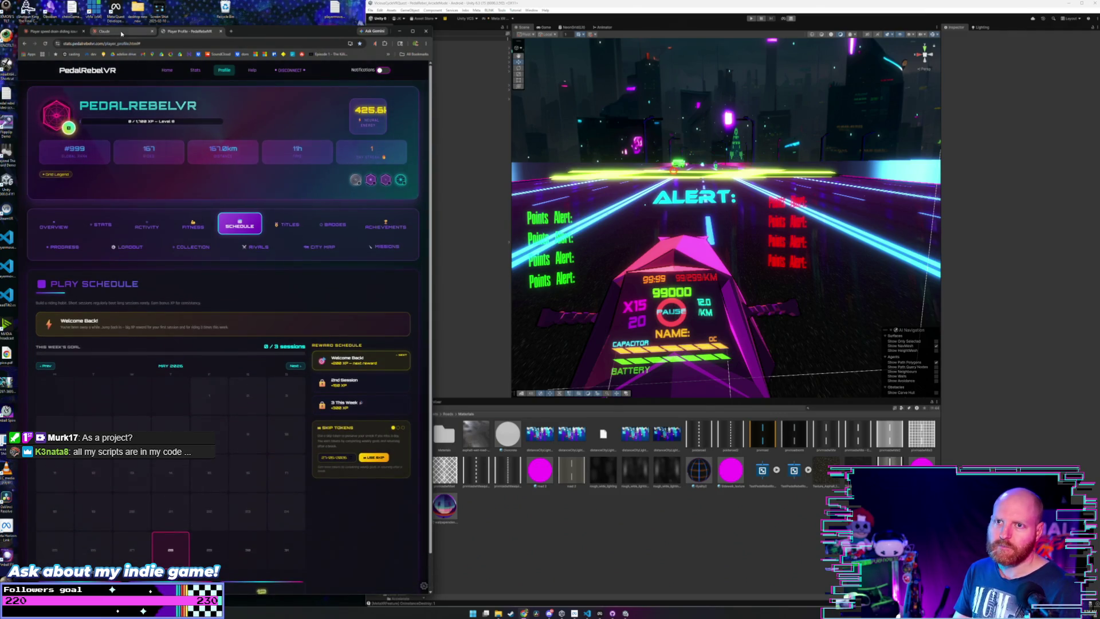
click(119, 31)
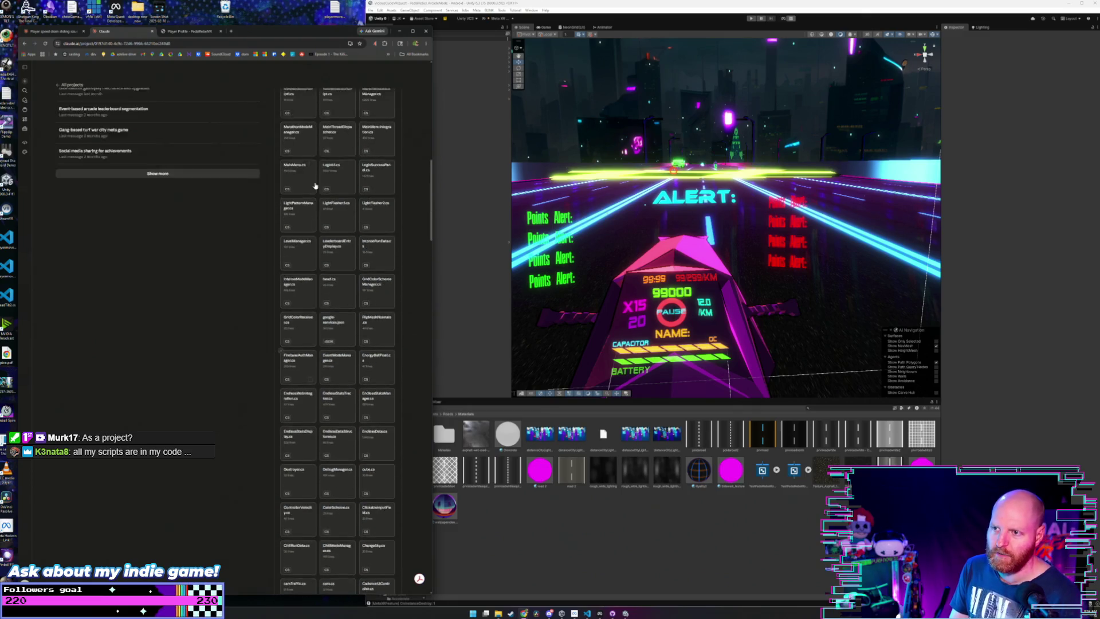
- Close the player profile tab and open the 'Player speed drain sliding issue' chat
click(204, 31)
click(221, 31)
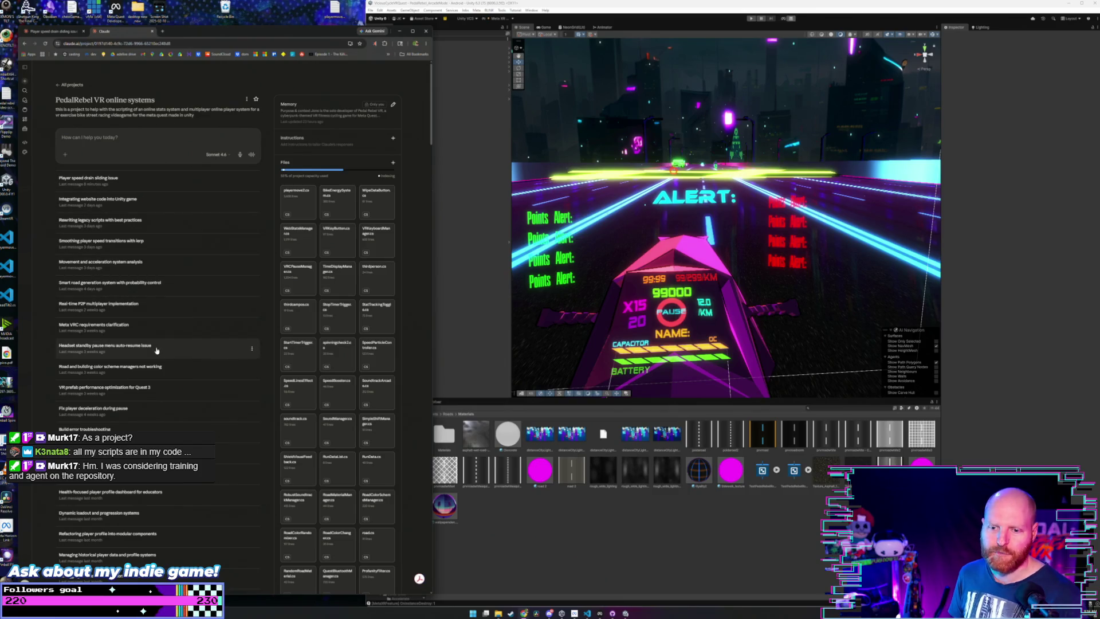
scroll(160, 304, down, 1)
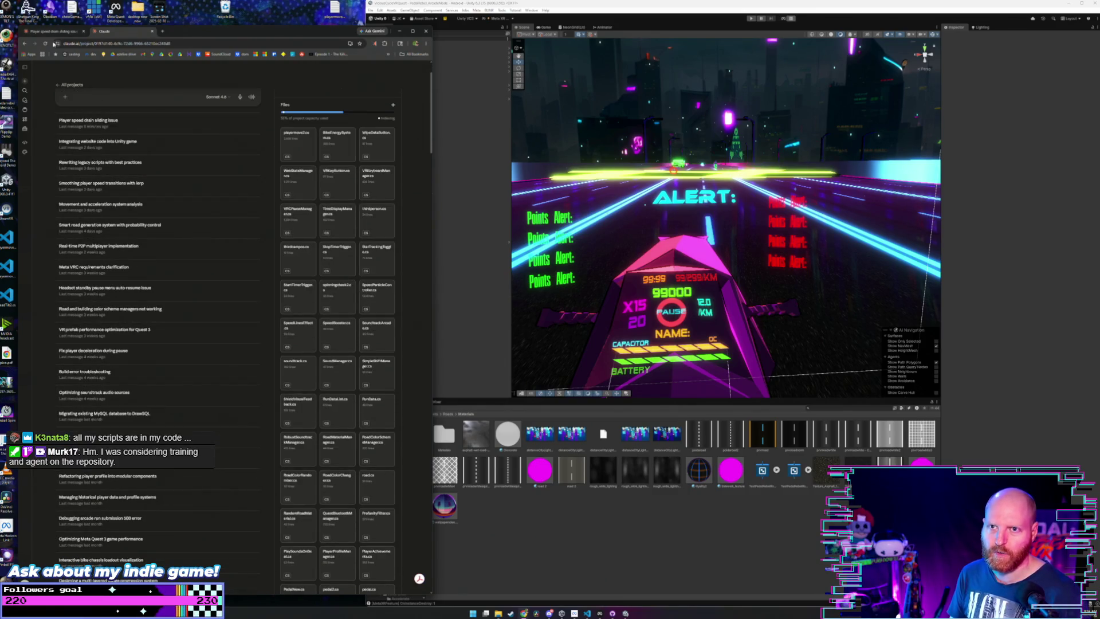
click(53, 32)
- Read the reply recommending Use Gravity off and Is Kinematic on, then bring Unity forward
scroll(189, 327, down, 2)
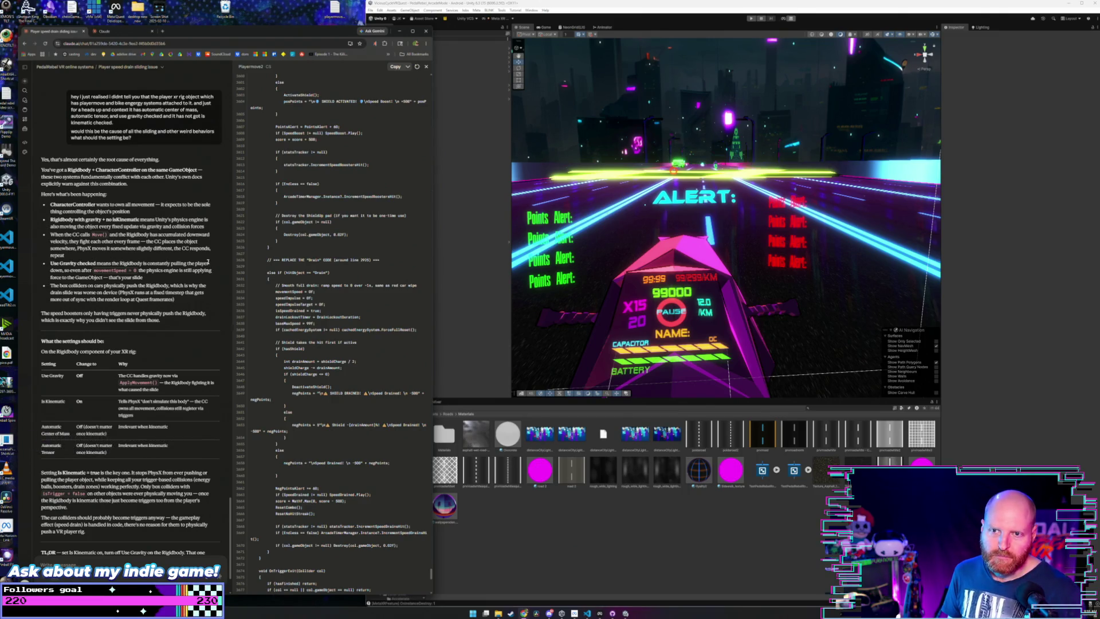
scroll(199, 258, down, 1)
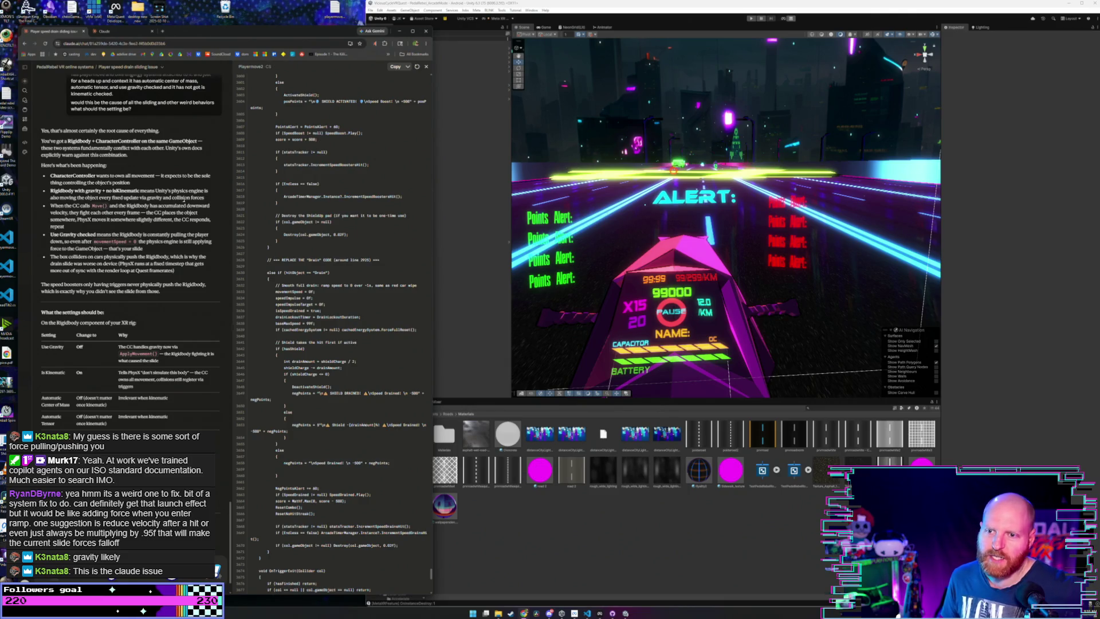
drag(51, 177, 137, 189)
click(141, 187)
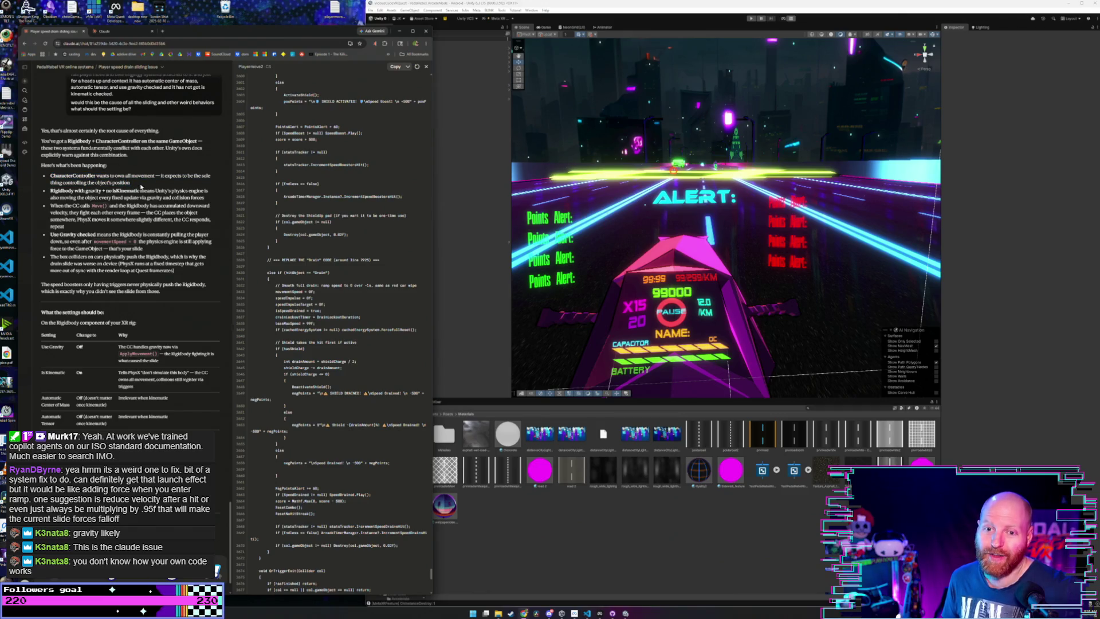
click(456, 285)
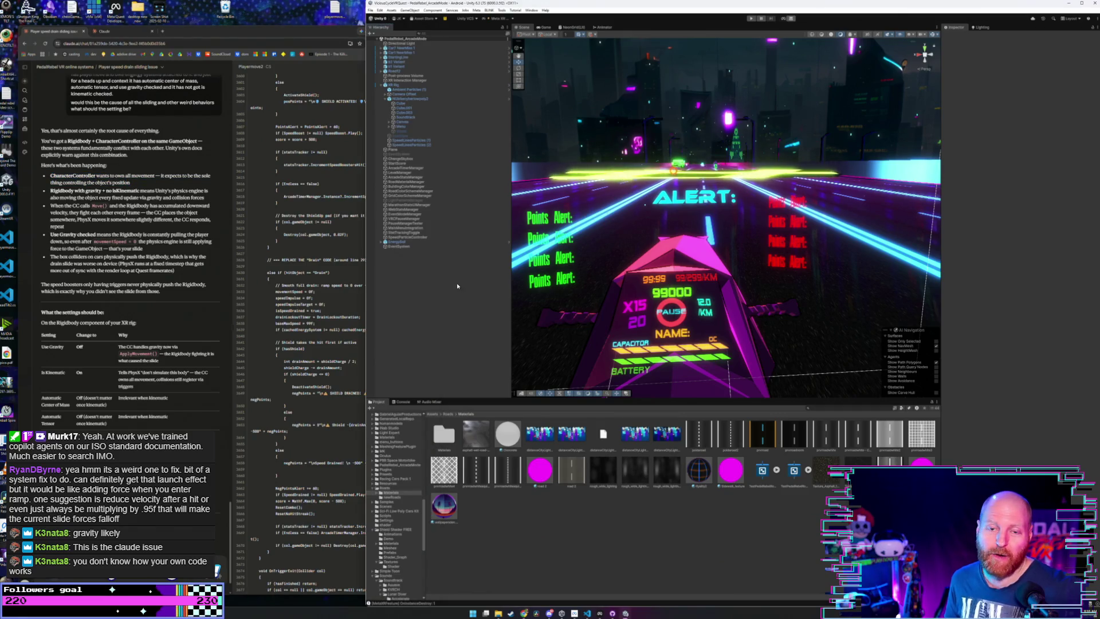
- Inspect the ChangeSkybox and ArcadeTimerManager objects, then return to the Claude chat
click(433, 159)
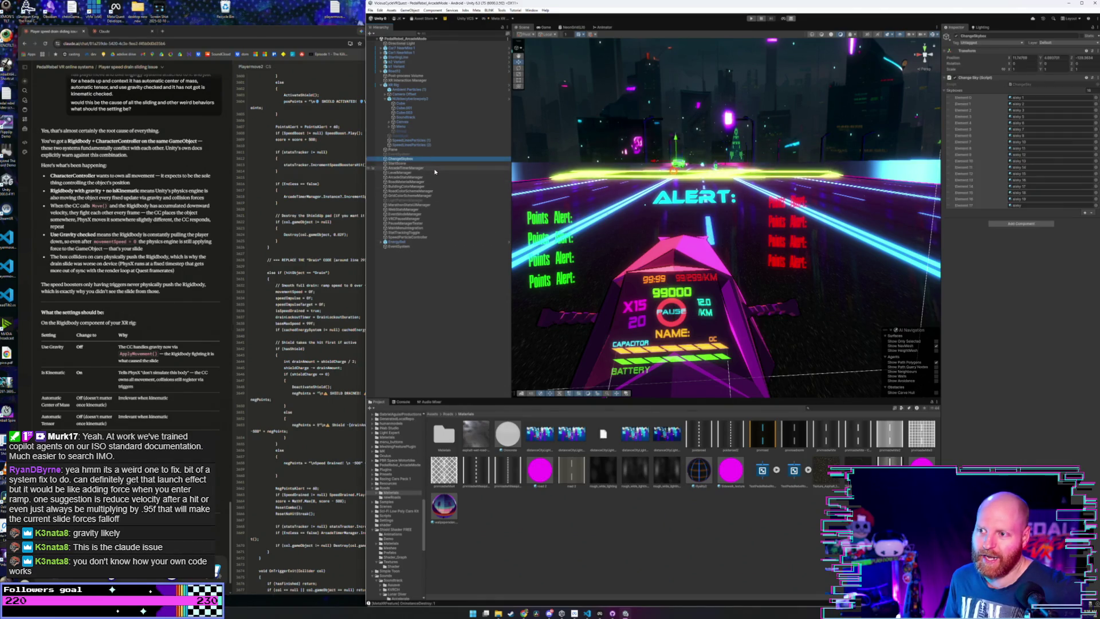
click(413, 169)
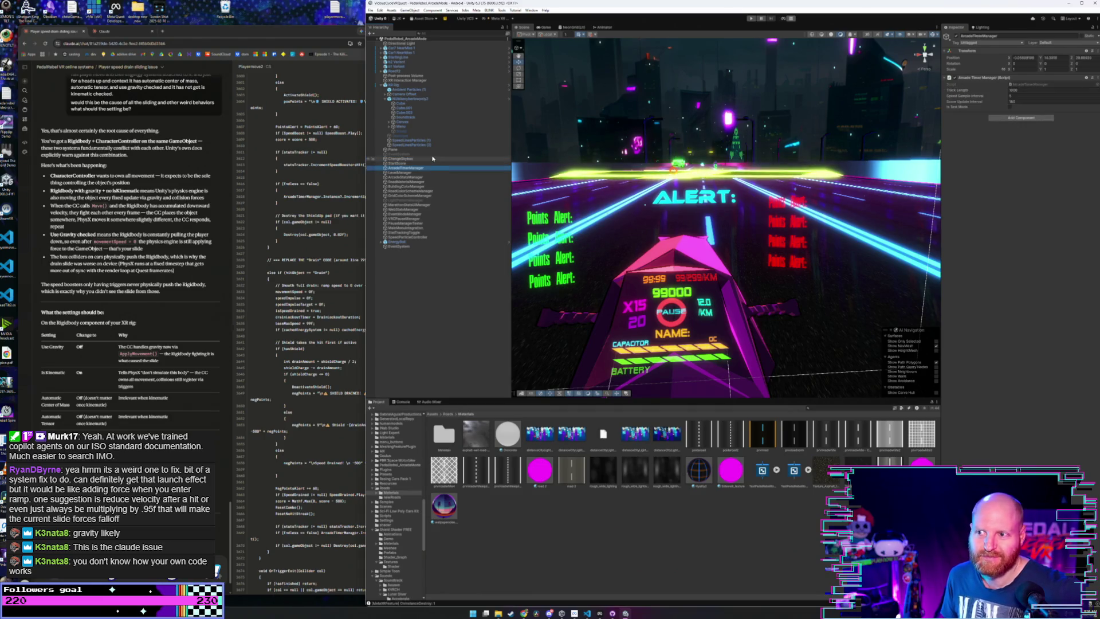
click(221, 188)
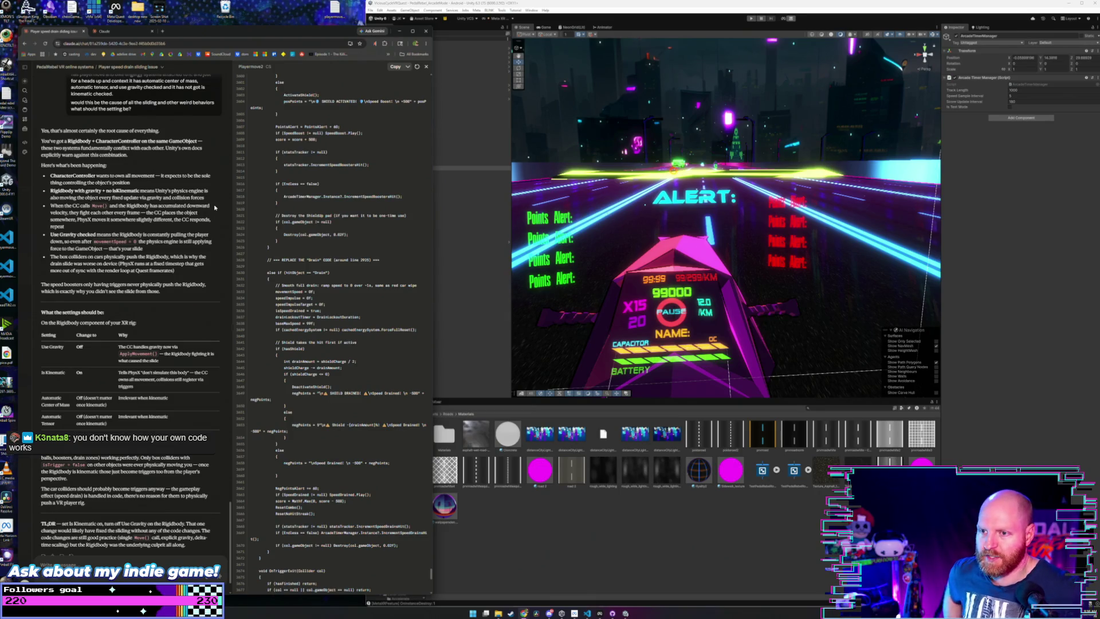
- Google 'unity physics impulse move' in a new browser tab
click(164, 32)
text(unity physics i)
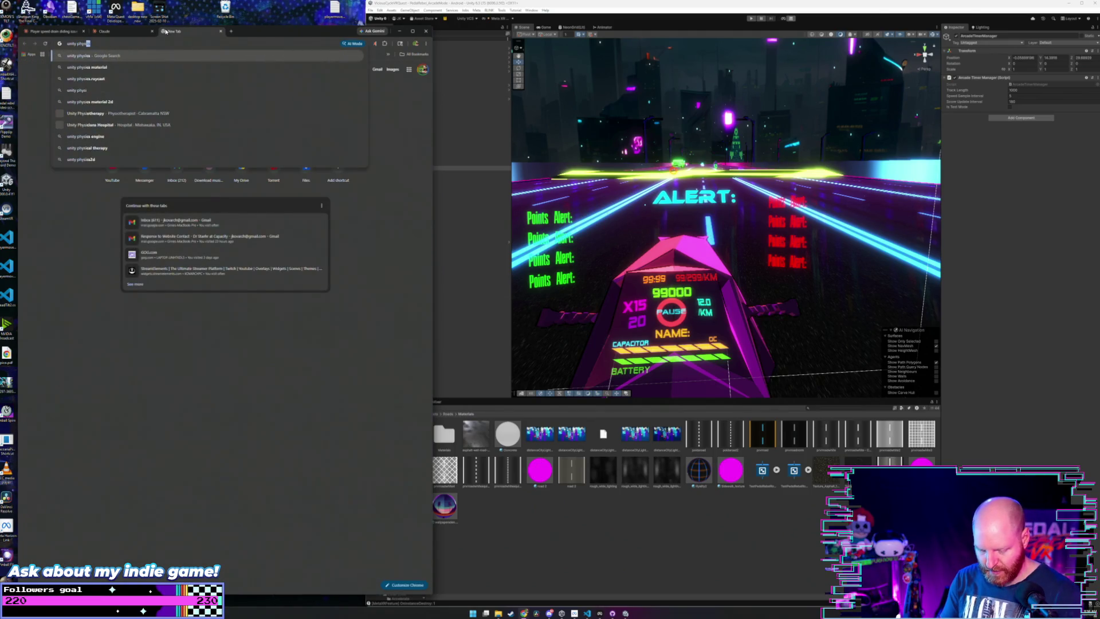
text(mpulse)
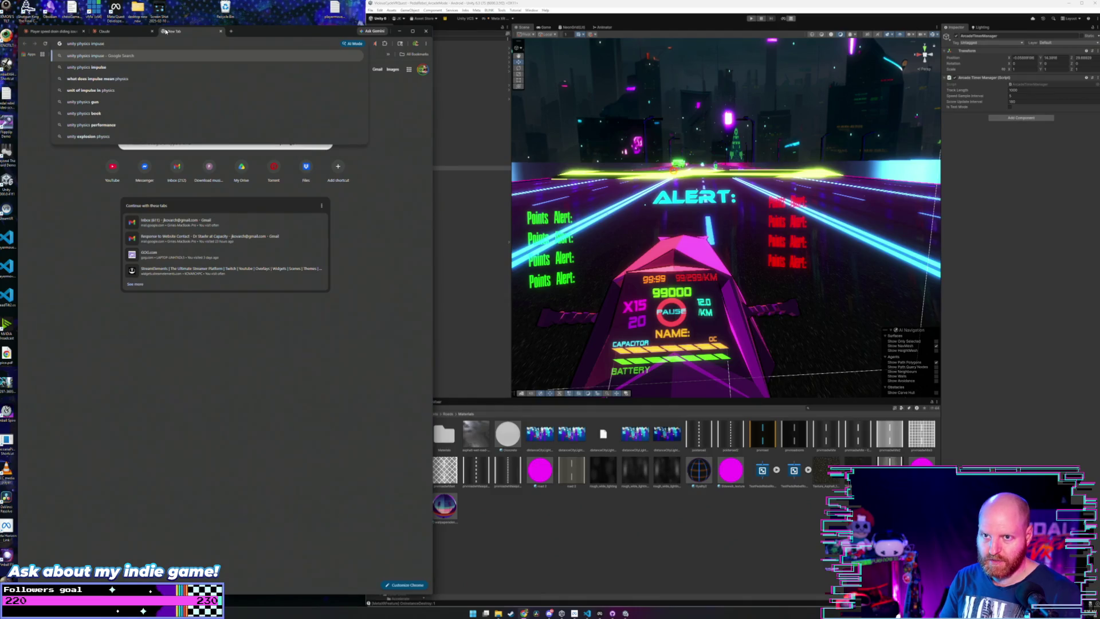
text( move)
key(Return)
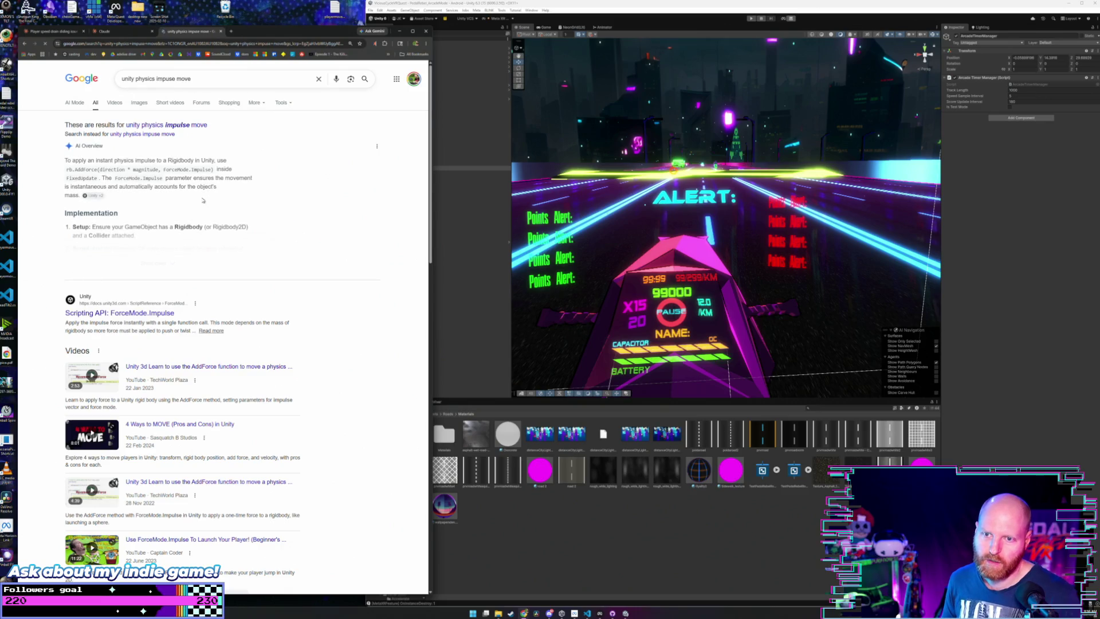
- Highlight the rb.AddForce impulse code line in the AI overview
drag(87, 169, 205, 170)
click(68, 170)
drag(66, 169, 216, 170)
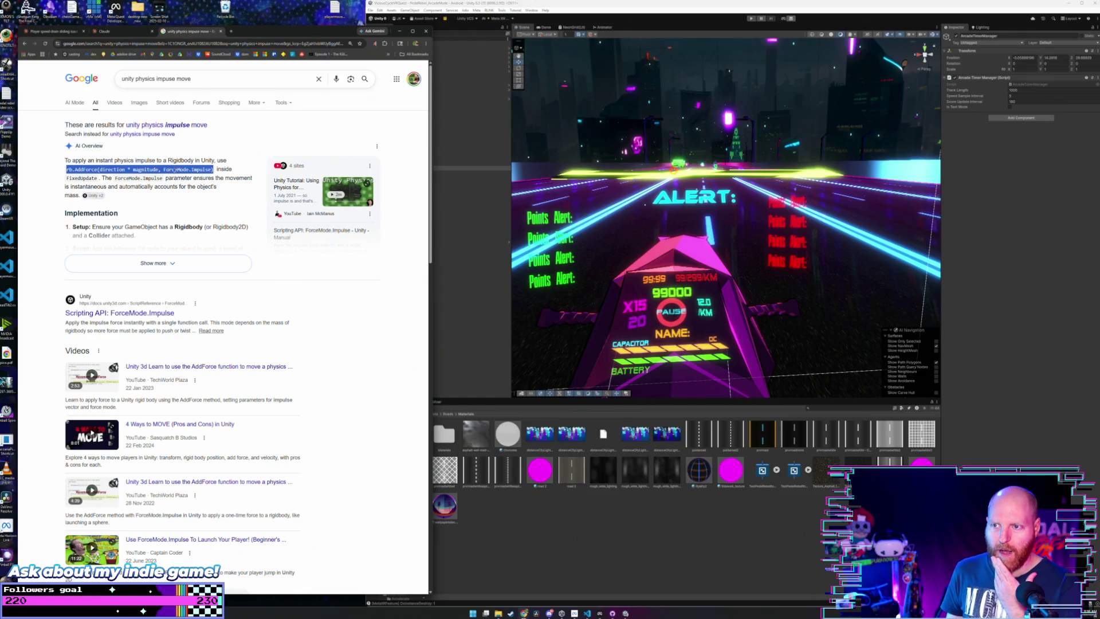
mouse_move(215, 170)
mouse_down()
mouse_move(60, 170)
mouse_move(99, 178)
mouse_up()
click(86, 169)
click(83, 169)
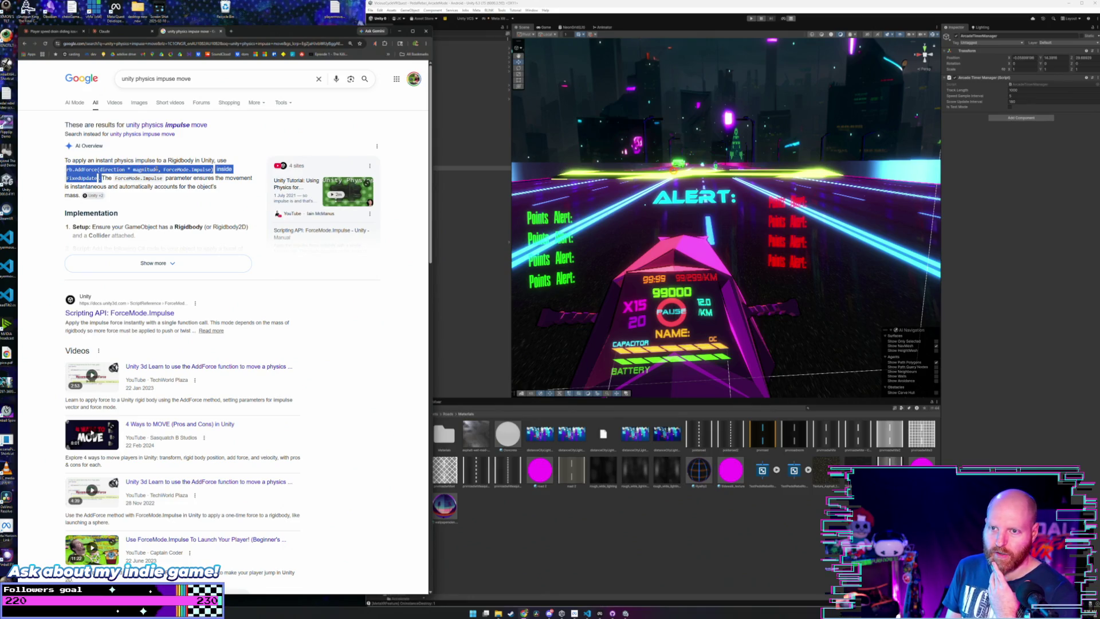
click(99, 178)
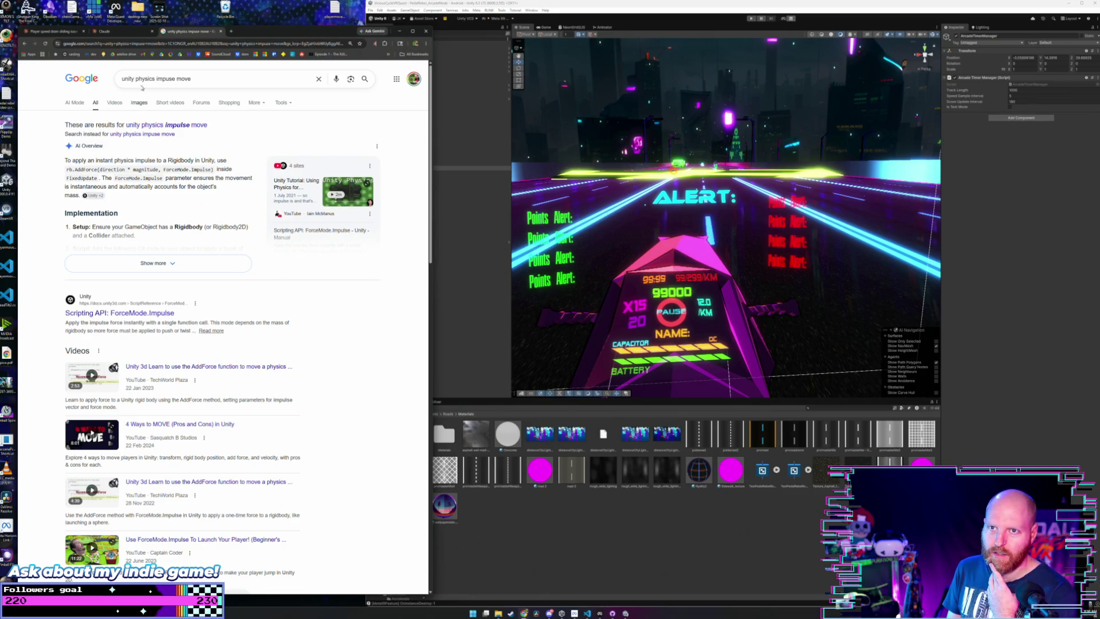
- Close the Google results tab and return to the player speed drain chat in Claude
click(109, 32)
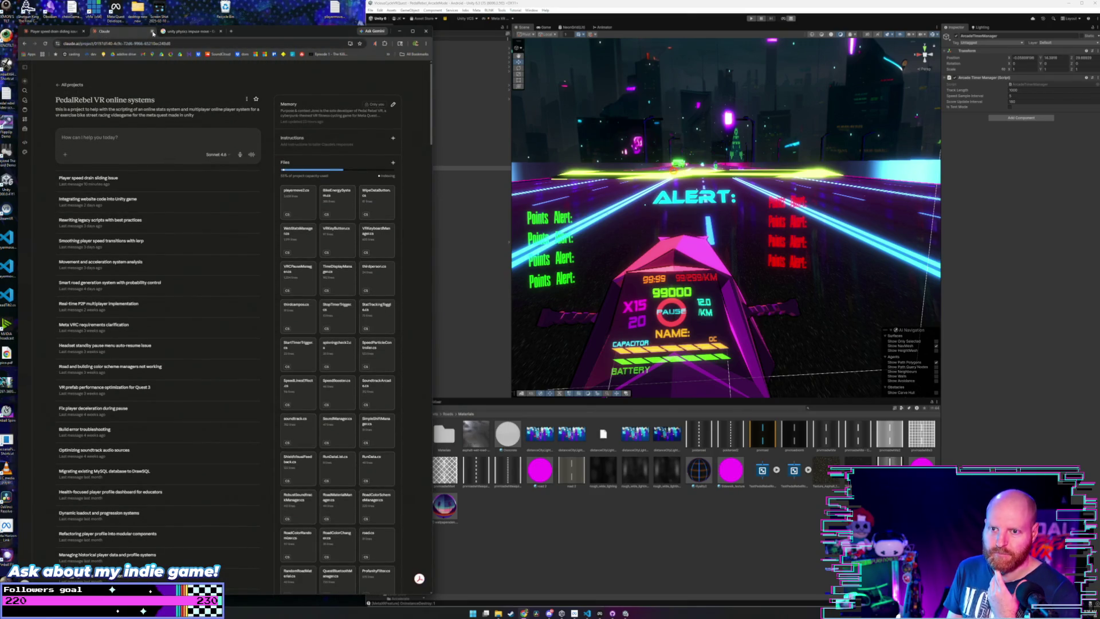
click(187, 33)
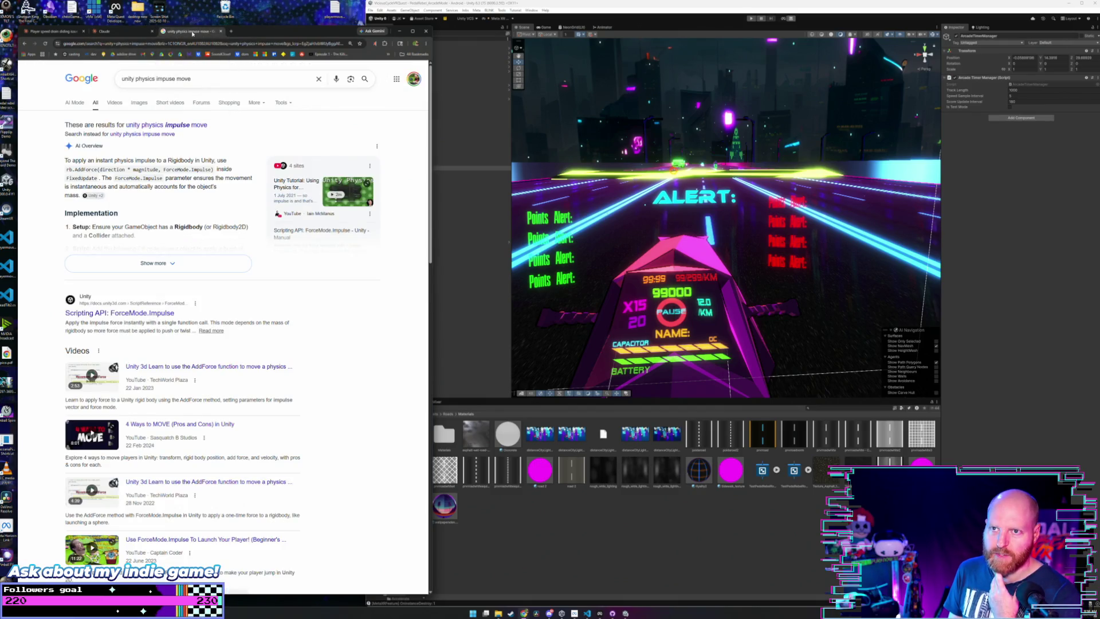
click(220, 32)
click(55, 33)
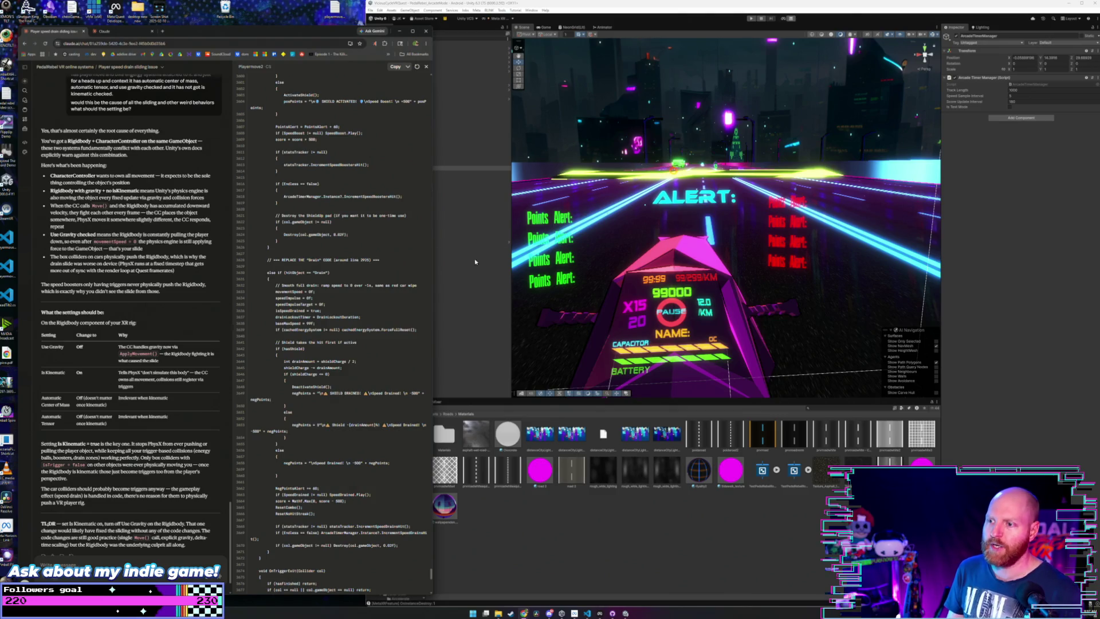
- Select XR Rig and fold the Rigidbody component closed in the Inspector
click(491, 298)
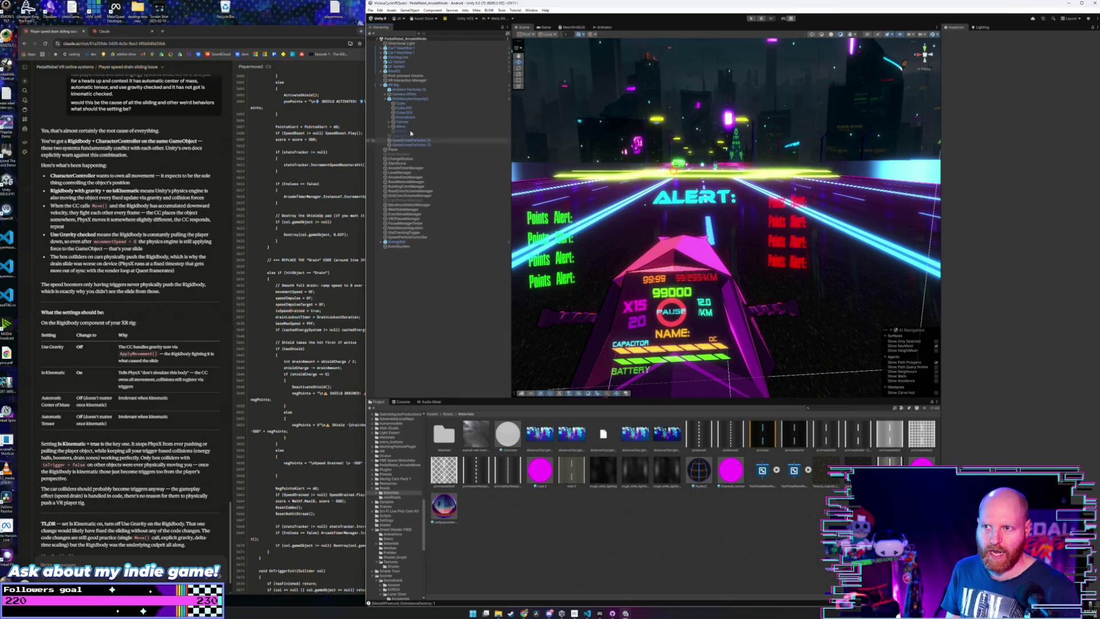
click(413, 85)
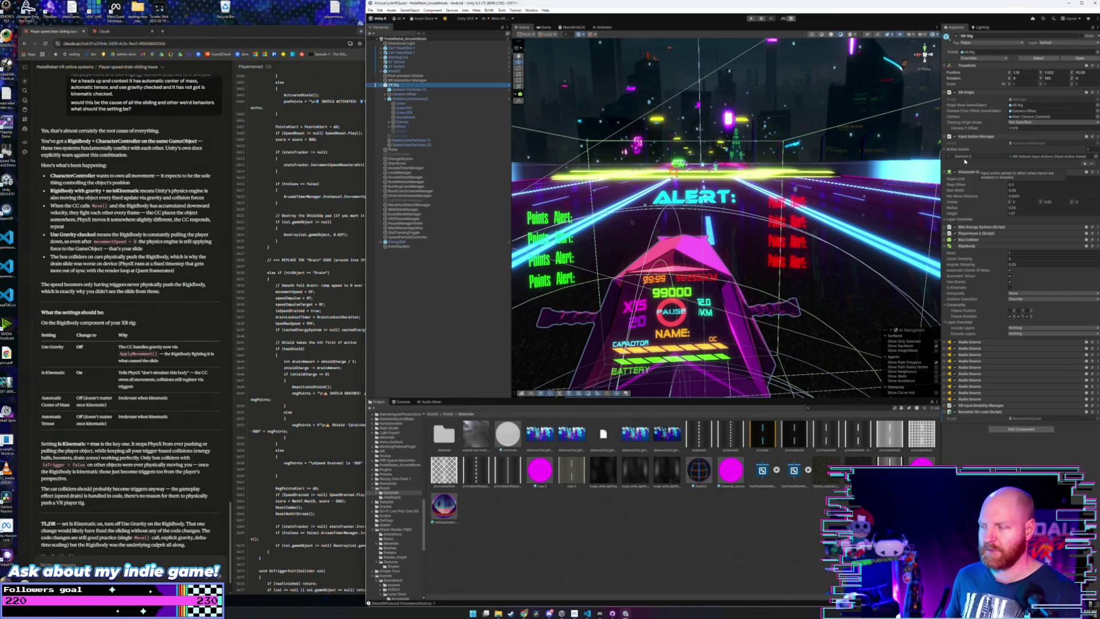
click(991, 248)
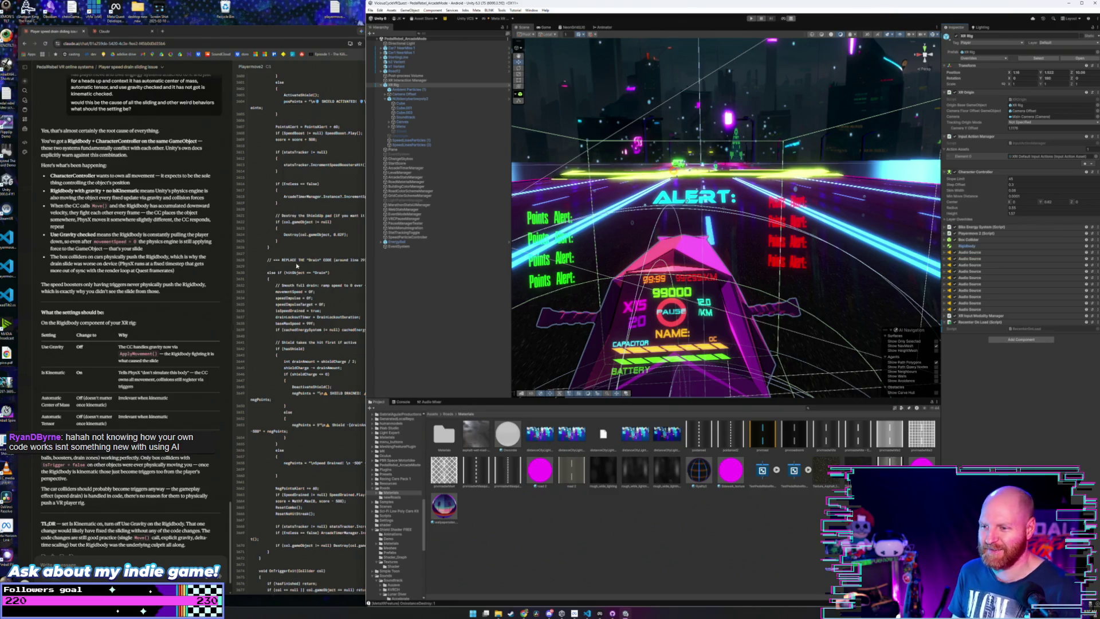
click(440, 268)
- Switch between the Claude chat and Unity, leaving the Unity editor in front
click(292, 25)
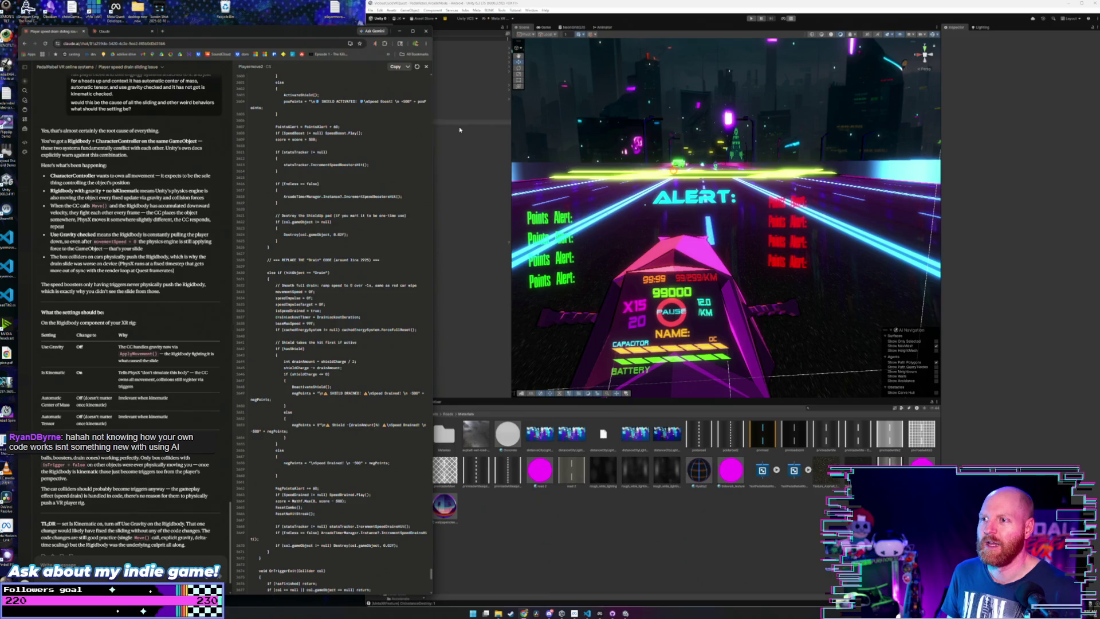
click(439, 262)
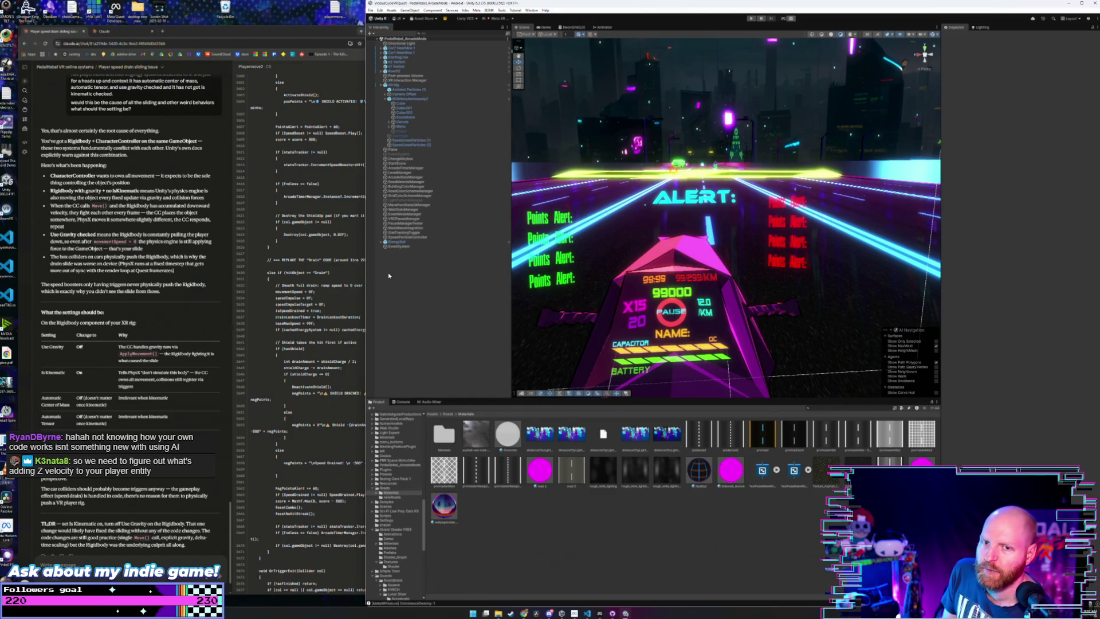
click(269, 30)
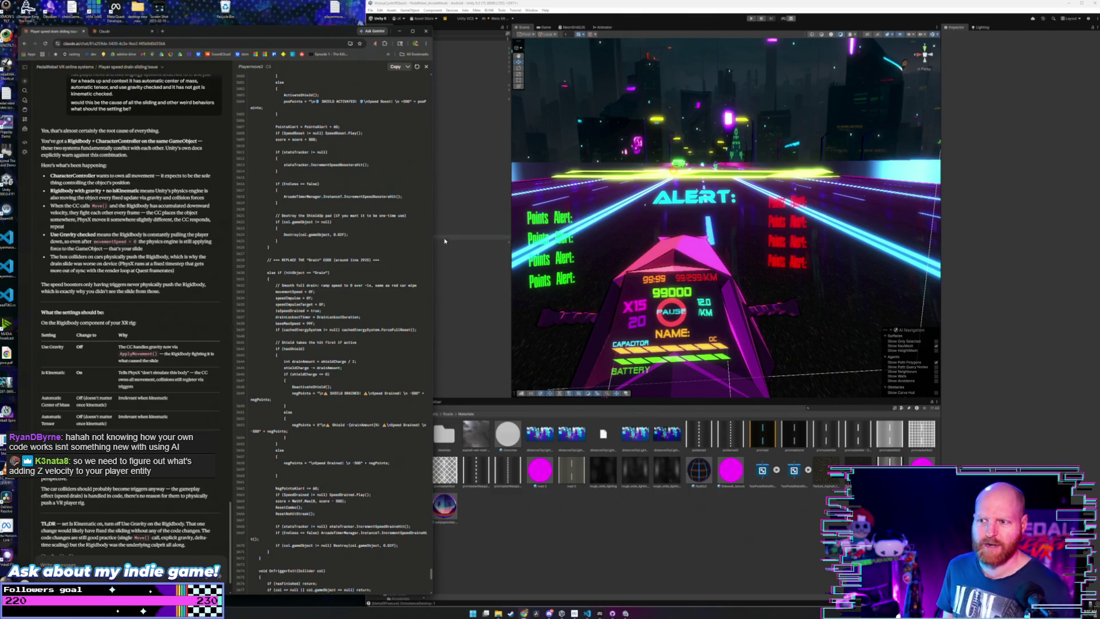
click(453, 276)
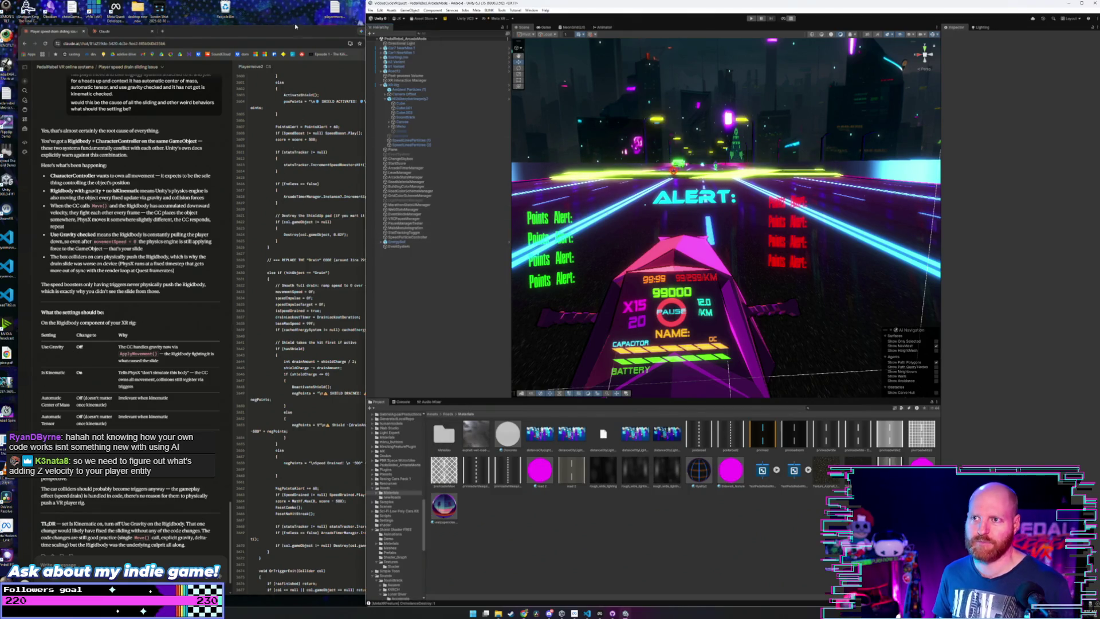
key(alt+Tab)
click(442, 238)
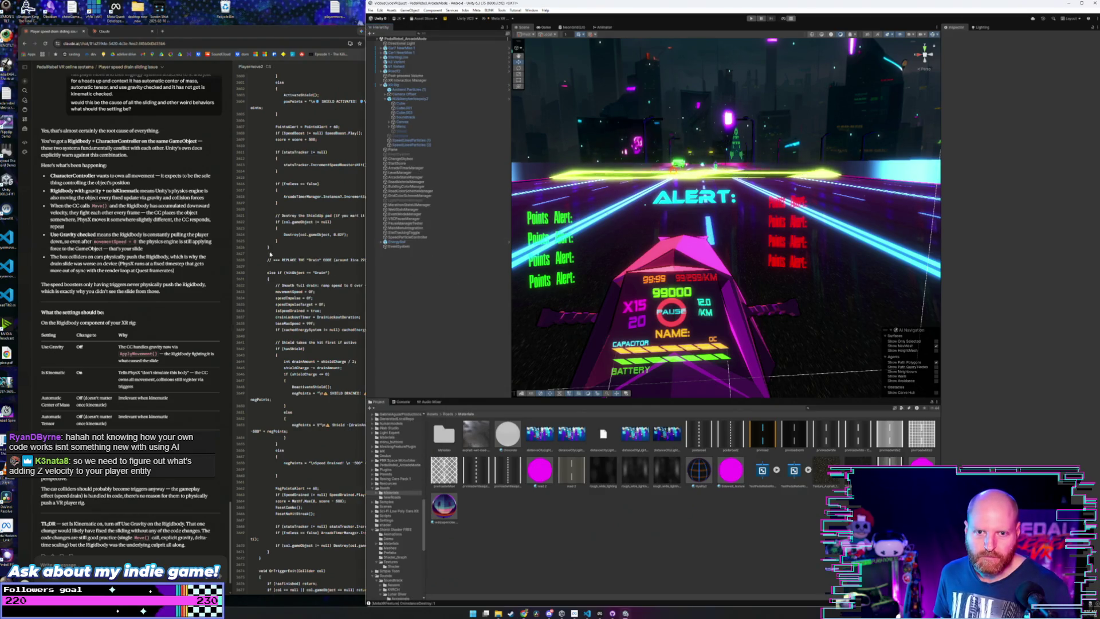
click(230, 250)
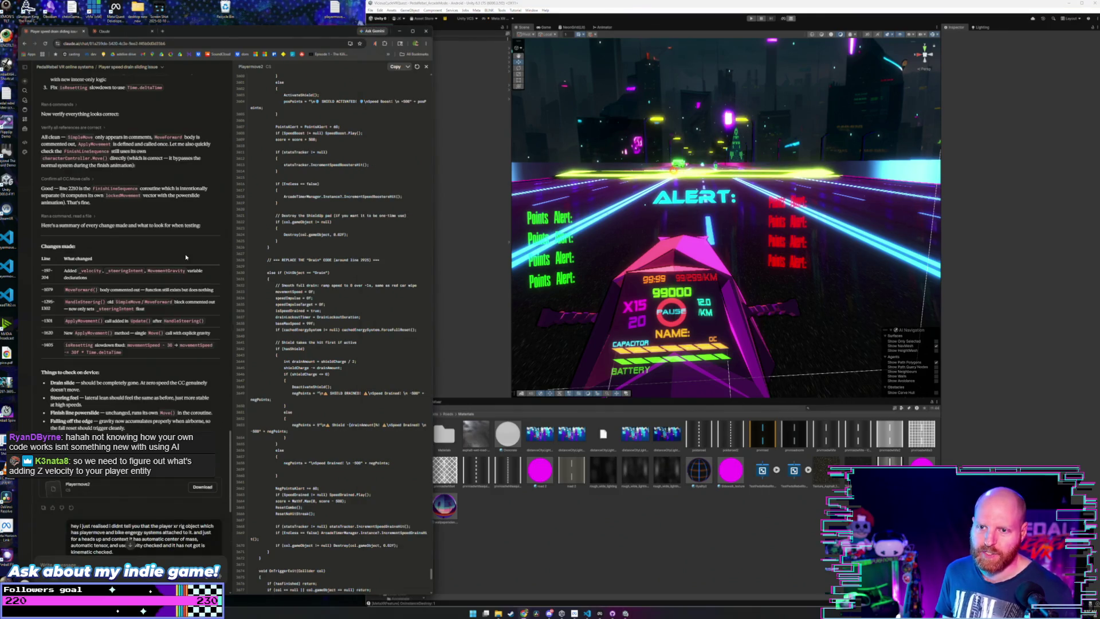
scroll(184, 251, up, 5)
scroll(184, 254, down, 5)
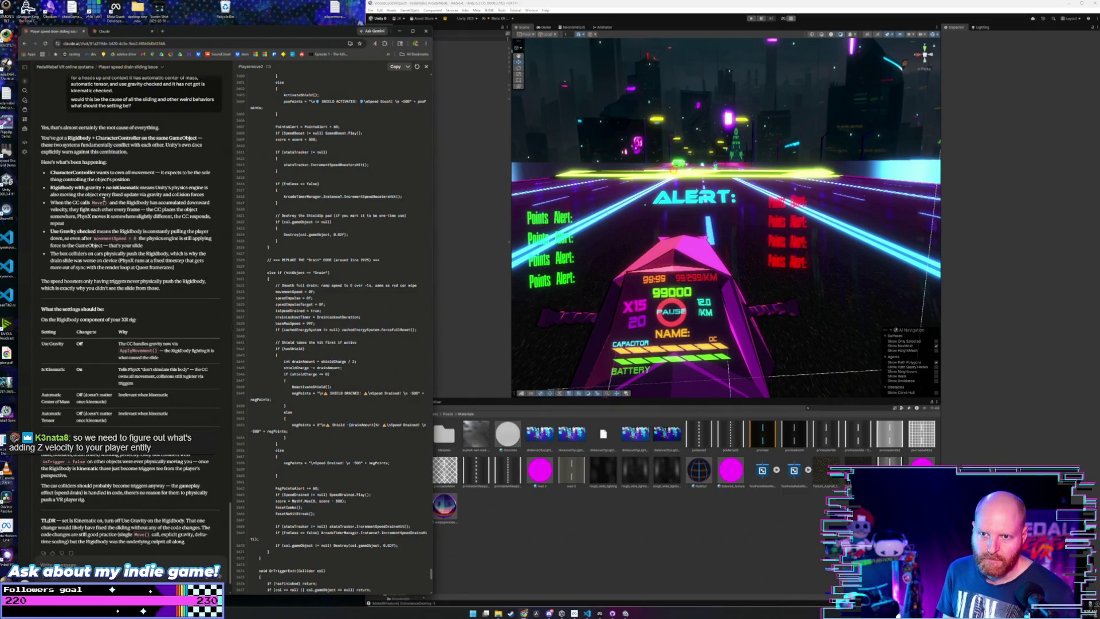
drag(112, 194, 138, 195)
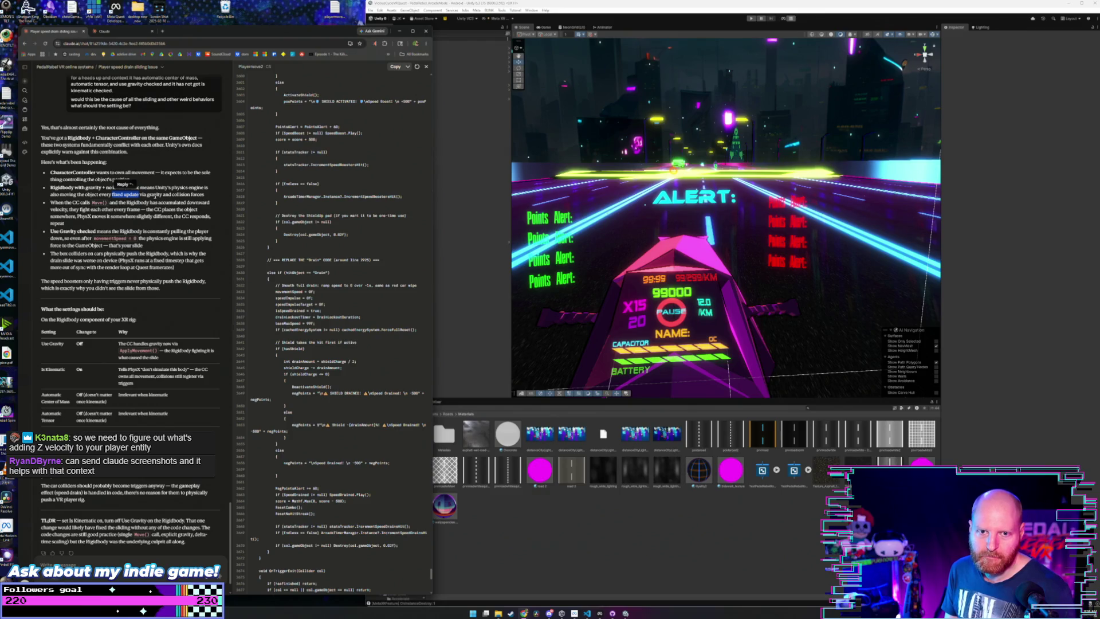
click(158, 204)
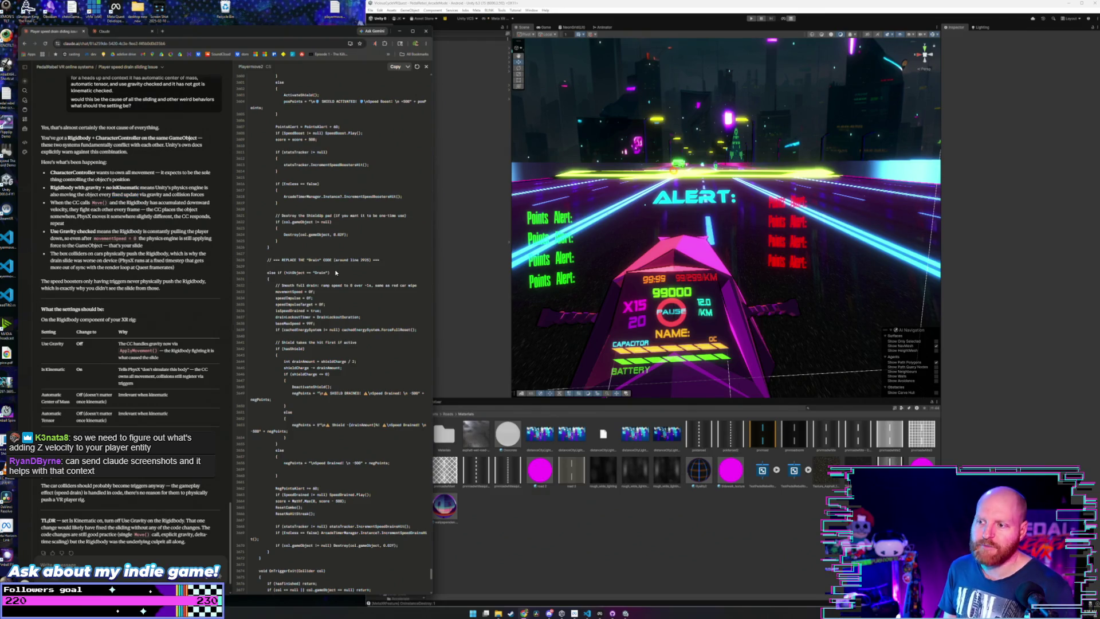
drag(435, 321, 365, 332)
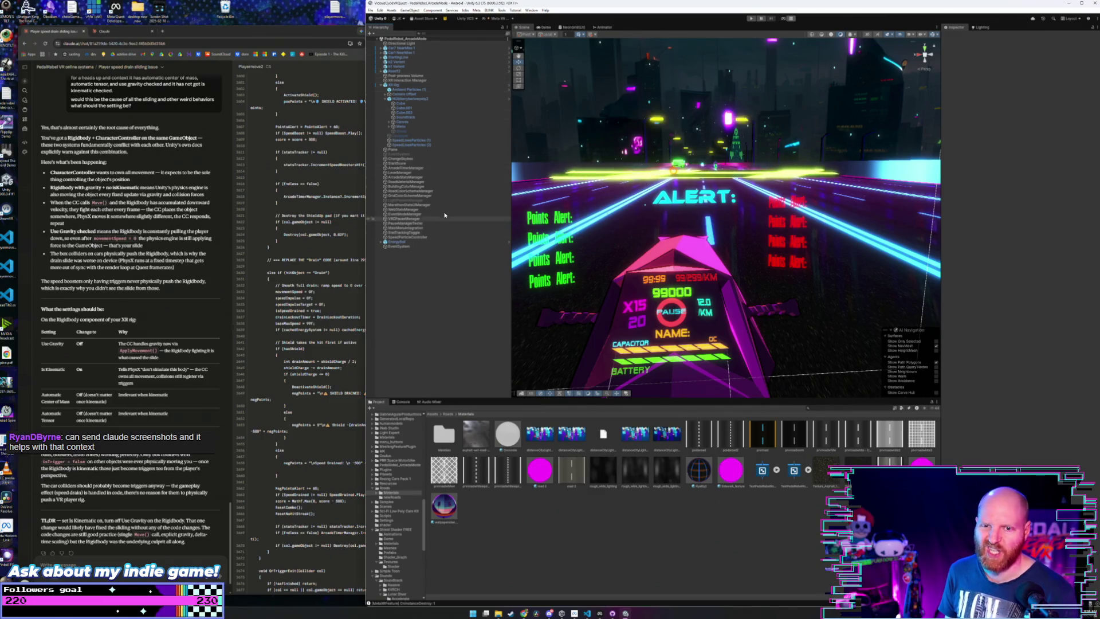
click(413, 85)
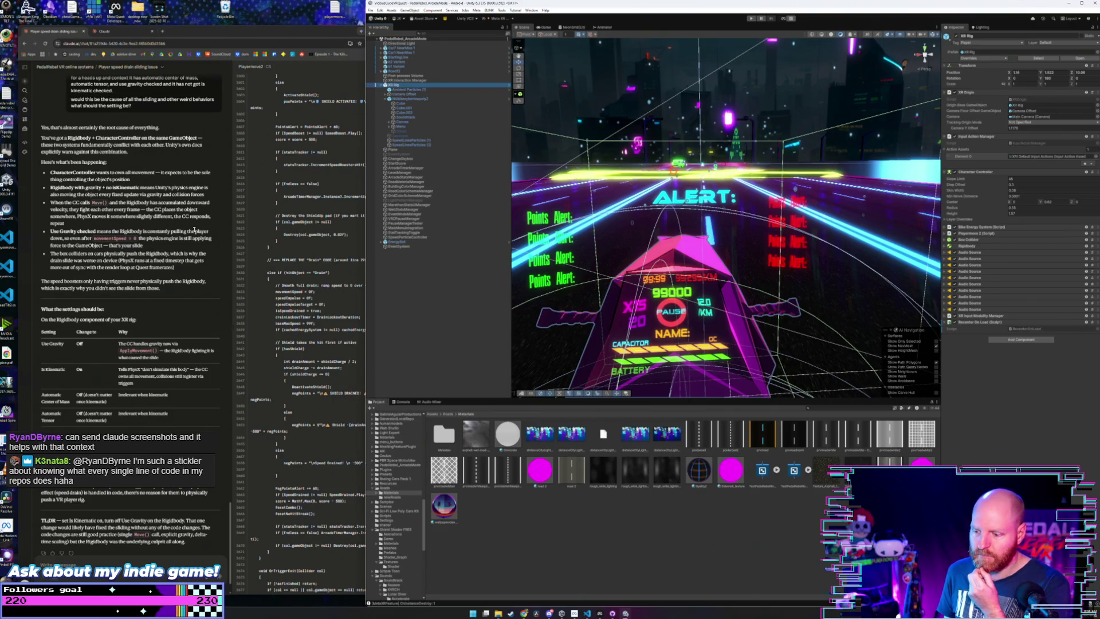
- Bring up the playermove2.cs script in the code editor
click(587, 613)
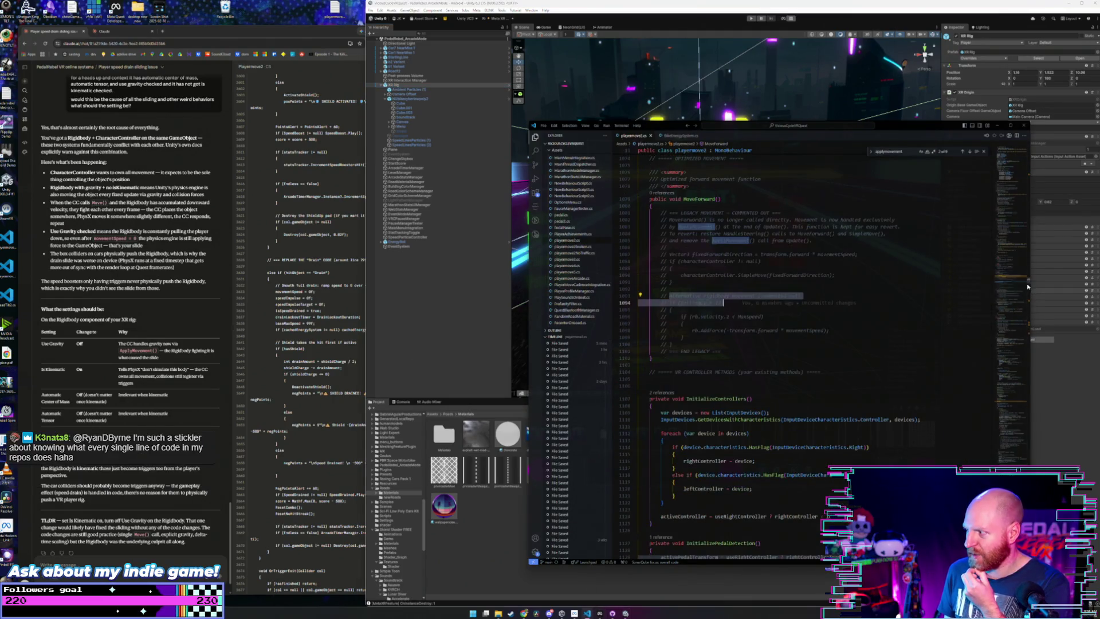
click(1030, 310)
scroll(1030, 310, down, 20)
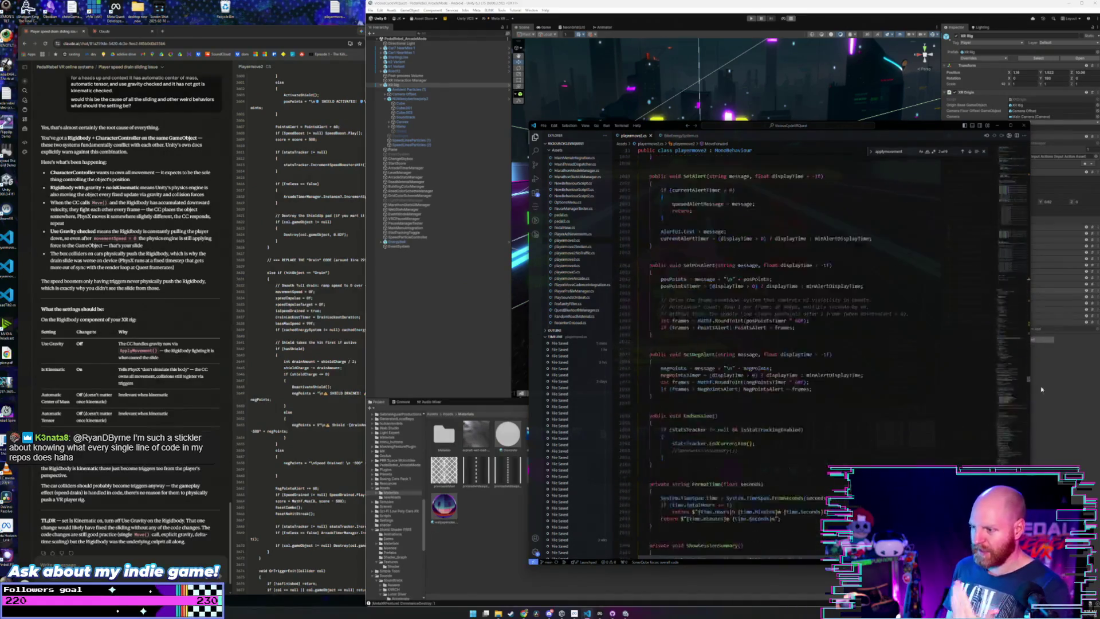
scroll(1030, 309, down, 20)
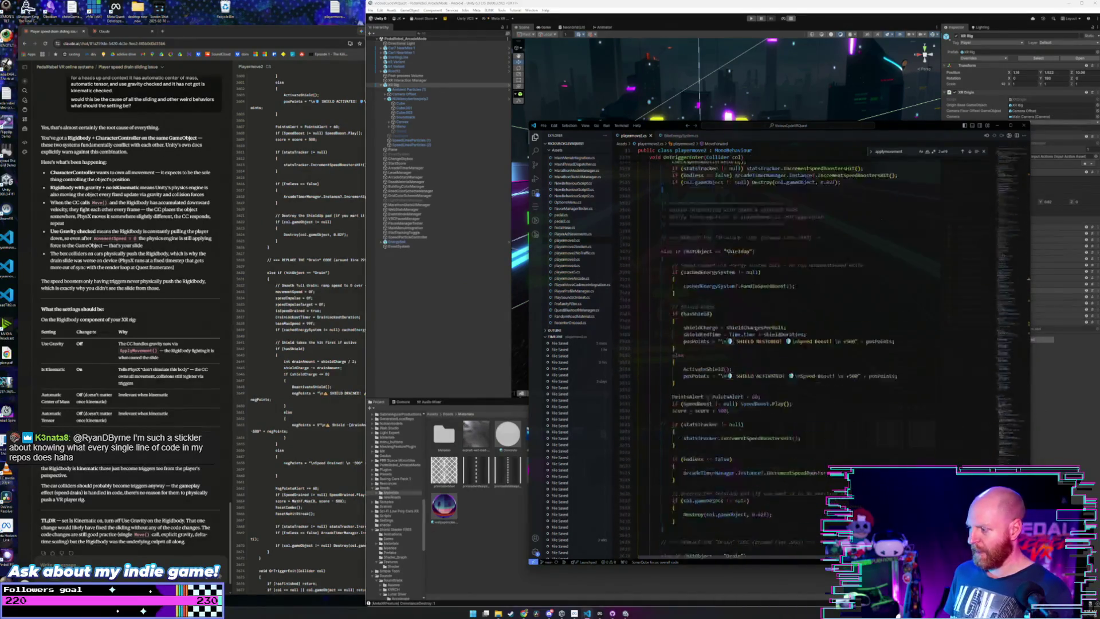
drag(1029, 309, 1031, 178)
scroll(1031, 178, down, 1)
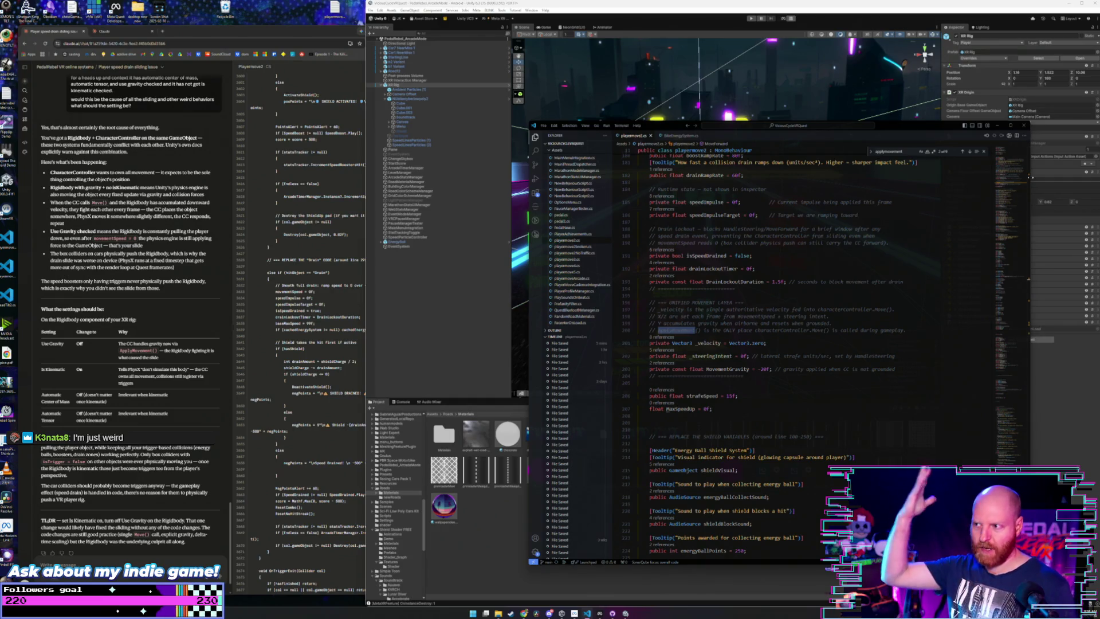
scroll(882, 264, down, 15)
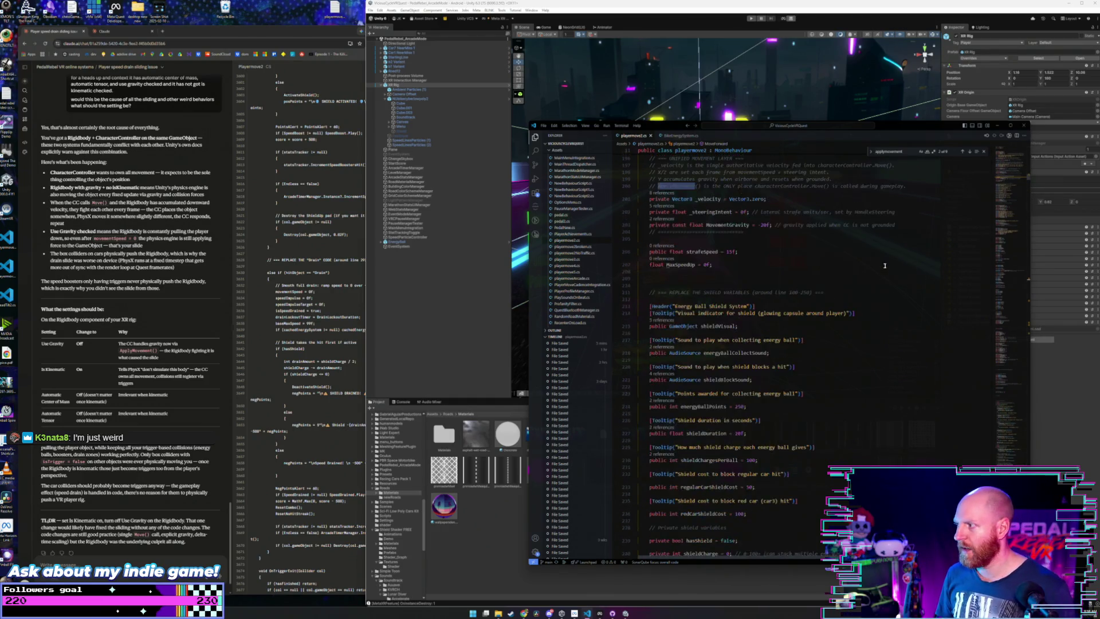
scroll(883, 265, down, 3)
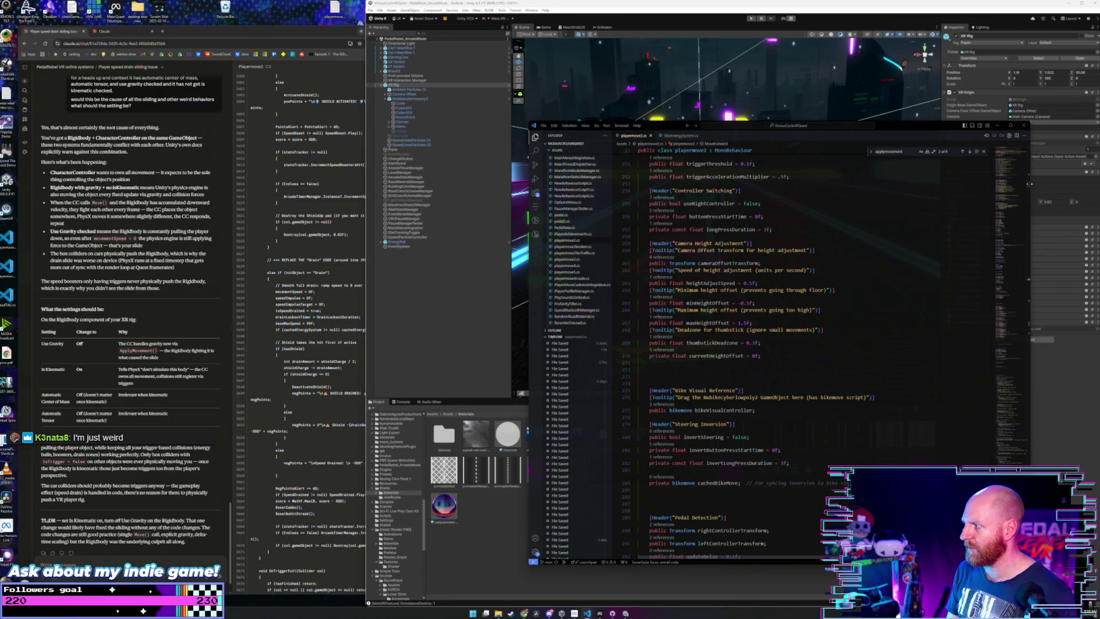
mouse_move(1026, 184)
mouse_down()
mouse_move(1026, 173)
mouse_move(1031, 194)
mouse_move(1023, 149)
mouse_up()
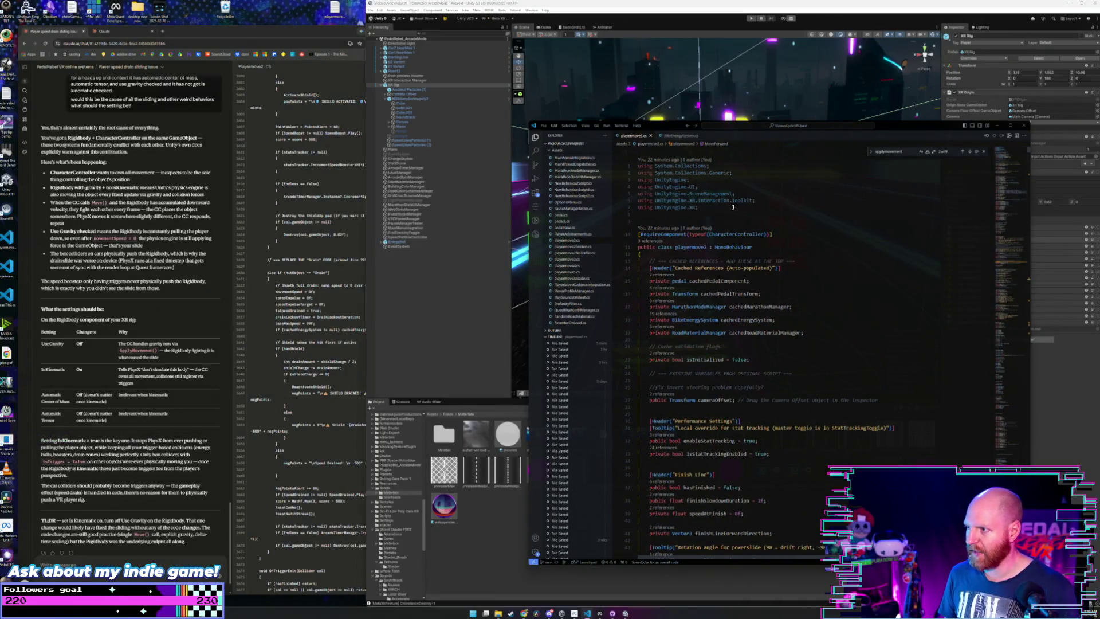
click(997, 125)
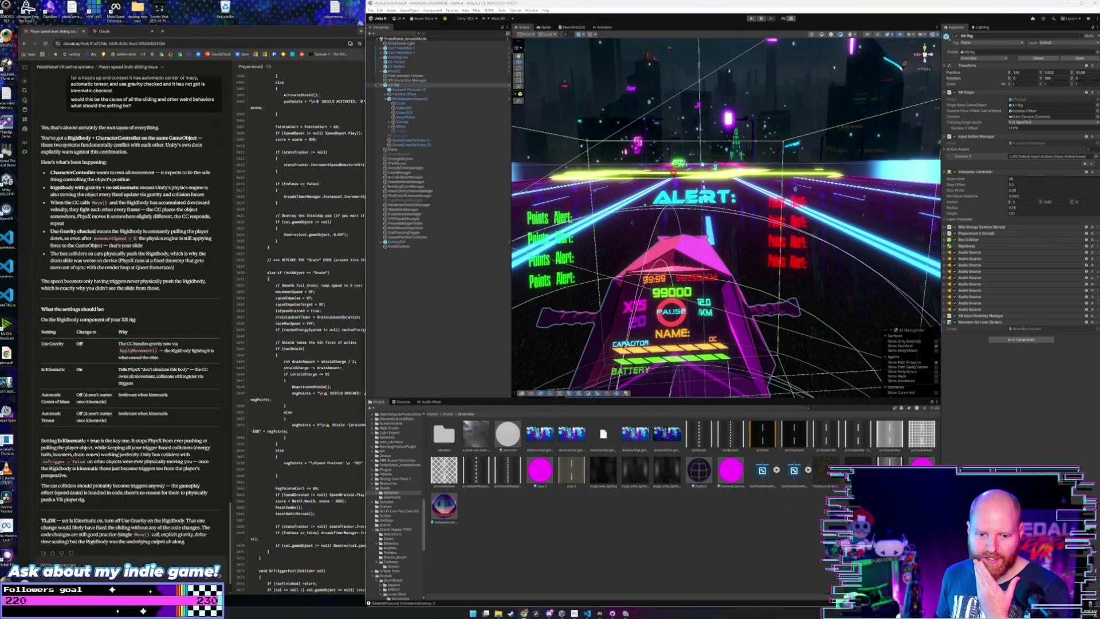
key(super)
- Launch Steam from the system search
text(th)
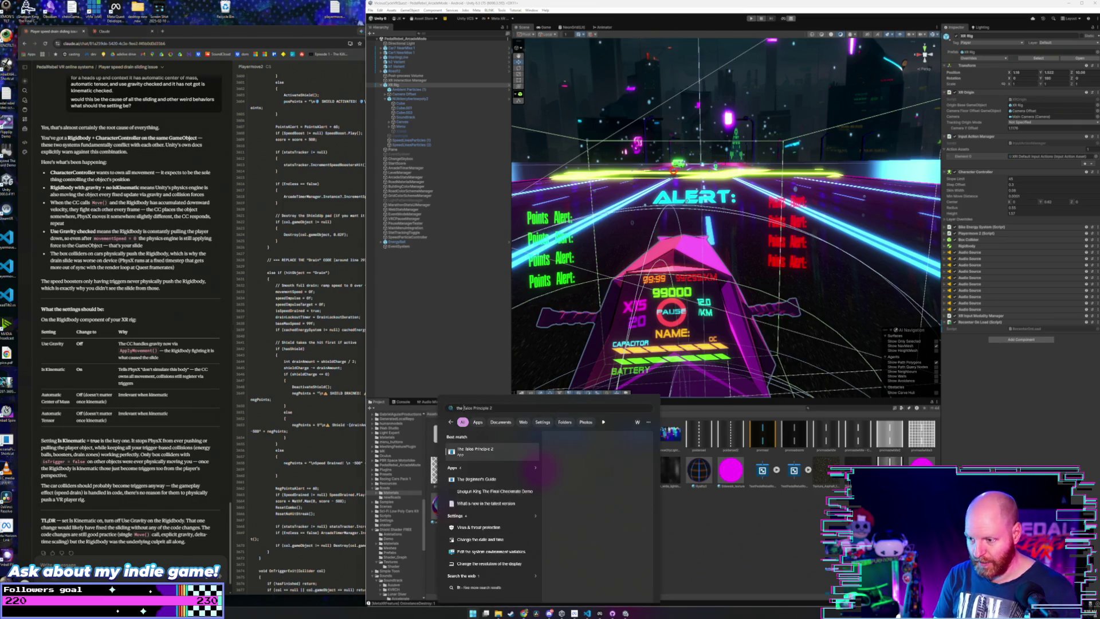
key(BackSpace)
key(BackSpace)
text(steam)
key(Return)
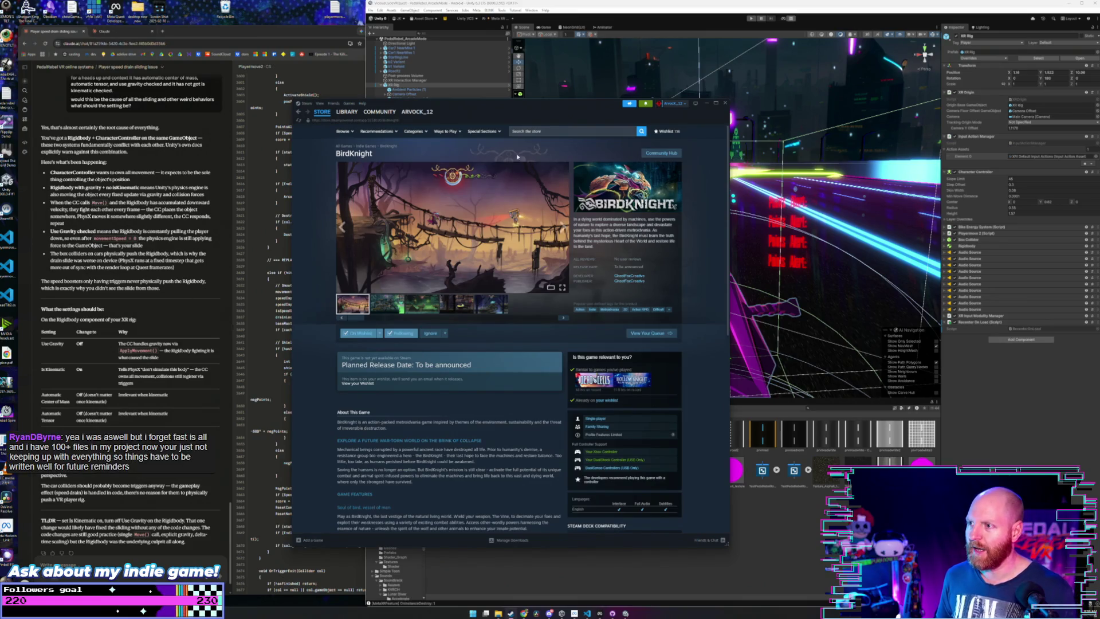
- Search the Steam store for 'the unified', open The Unified's page, then close the store window
click(533, 132)
text(the uni)
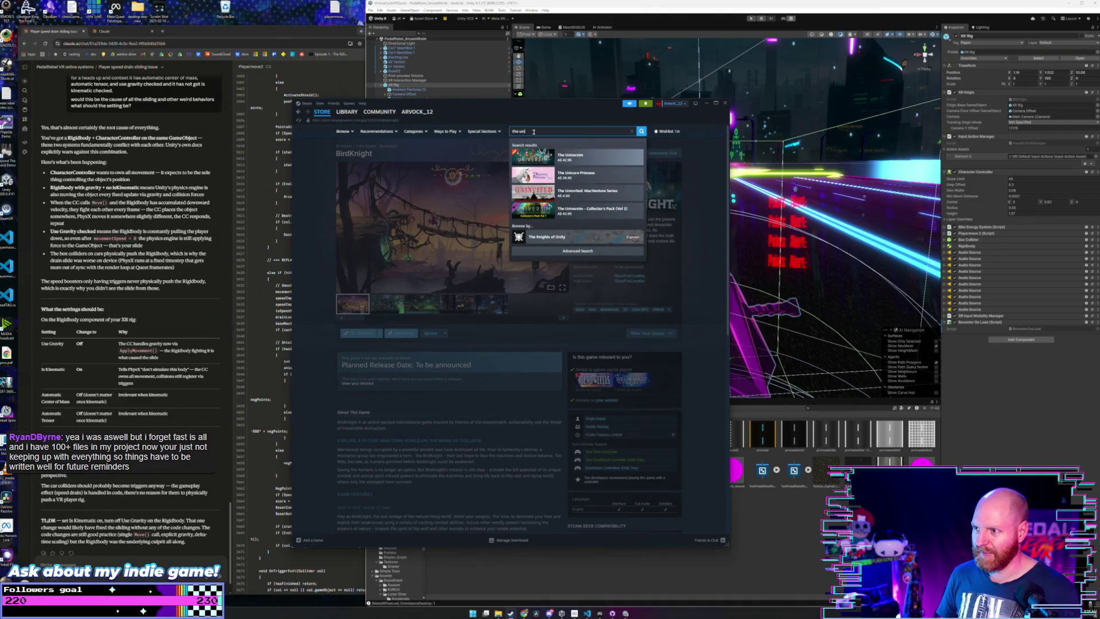
key(BackSpace)
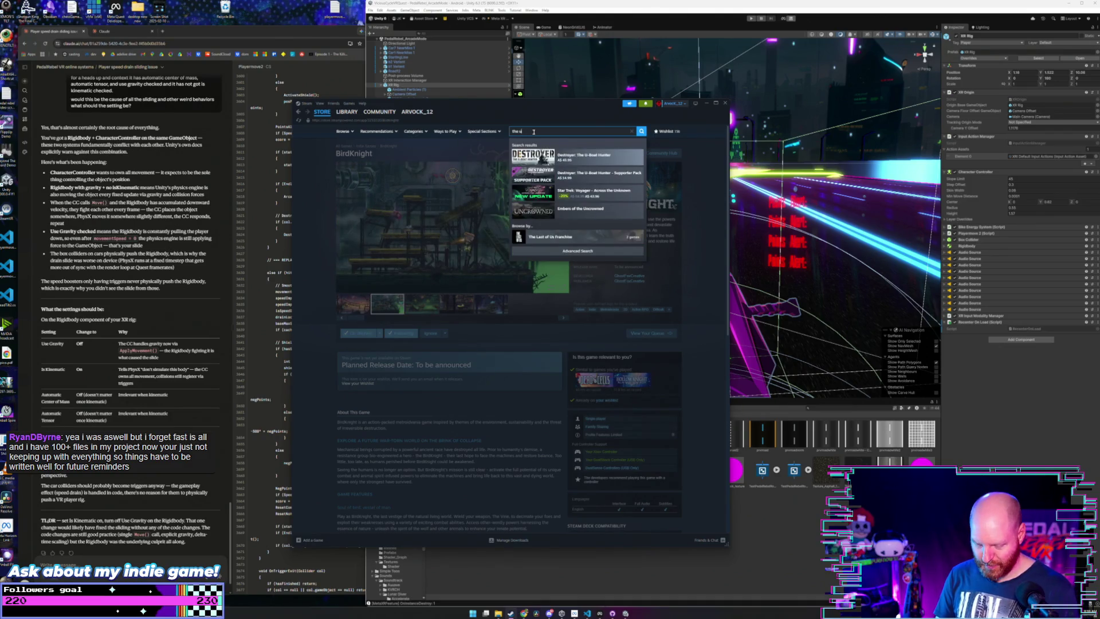
text(nified)
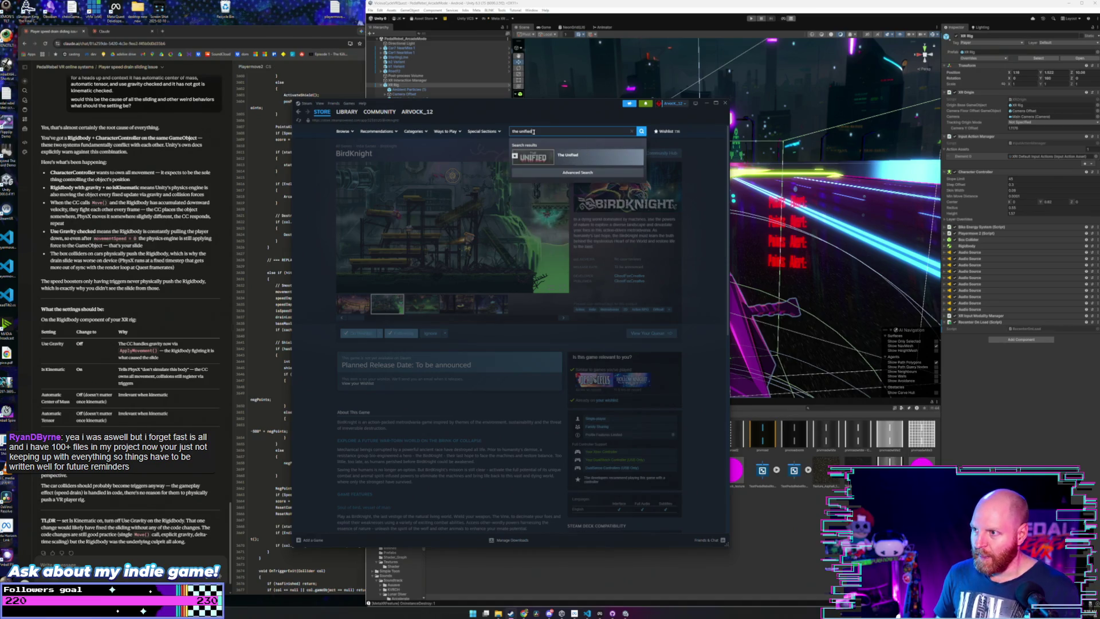
key(Return)
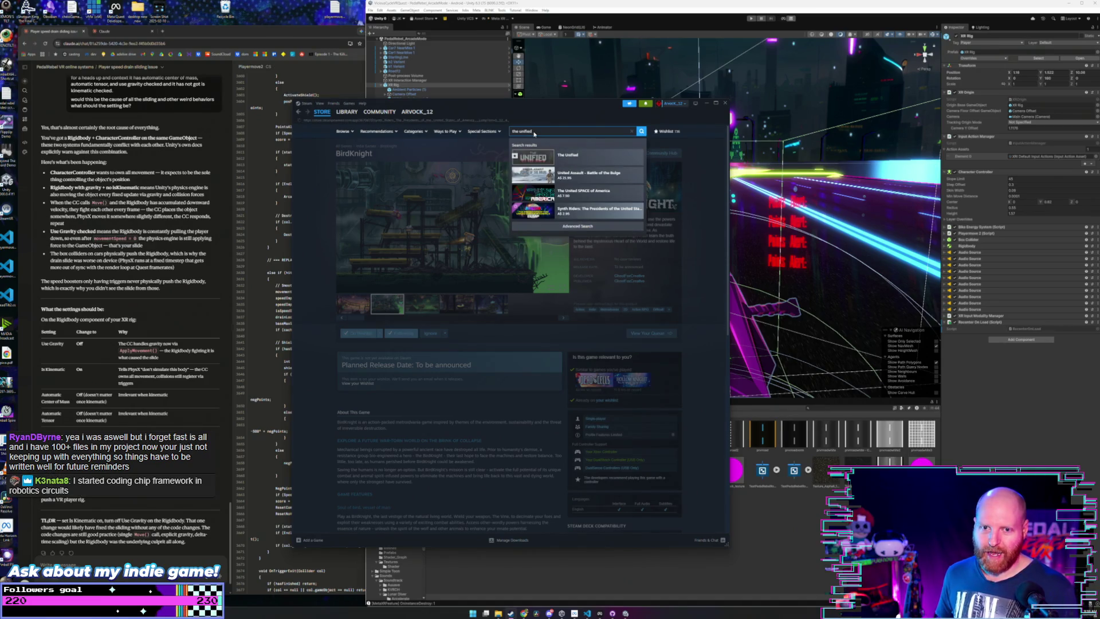
click(299, 112)
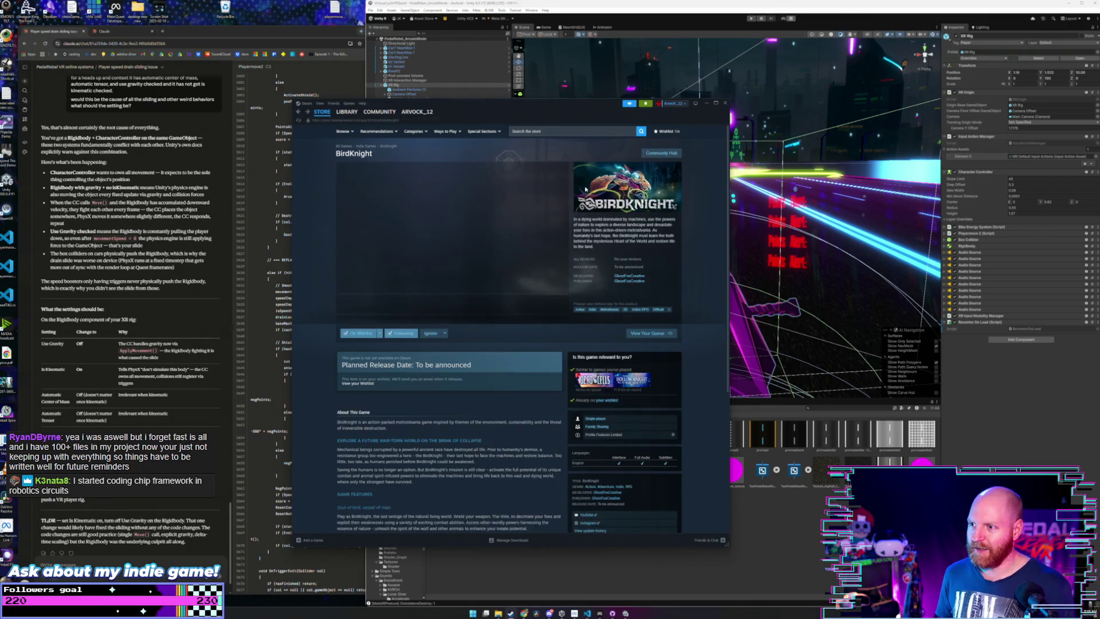
click(560, 132)
text(the unf)
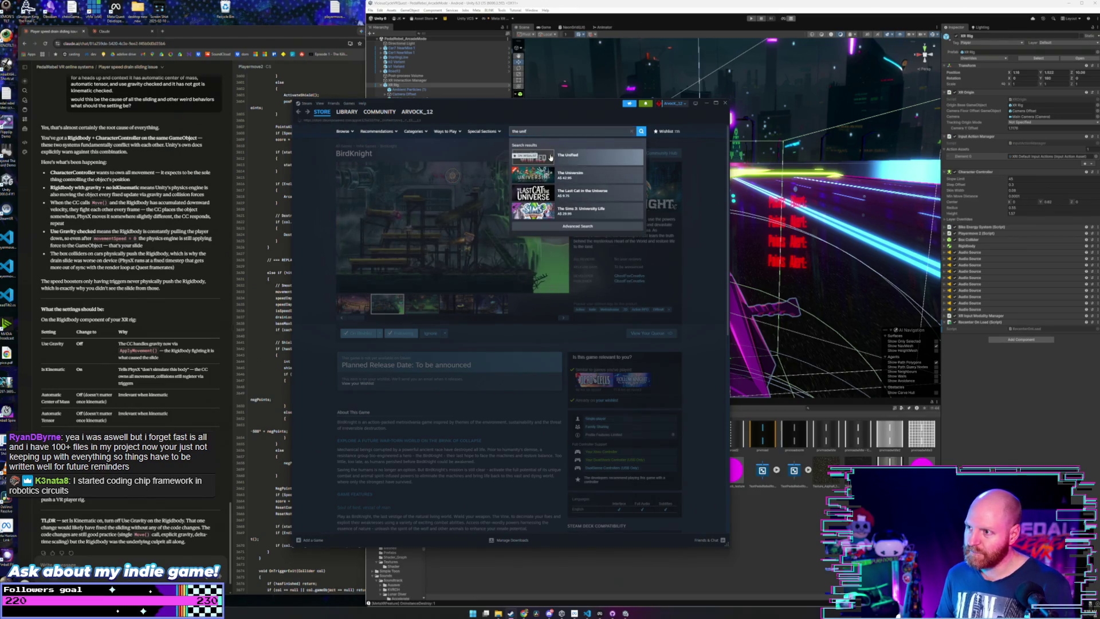
click(554, 174)
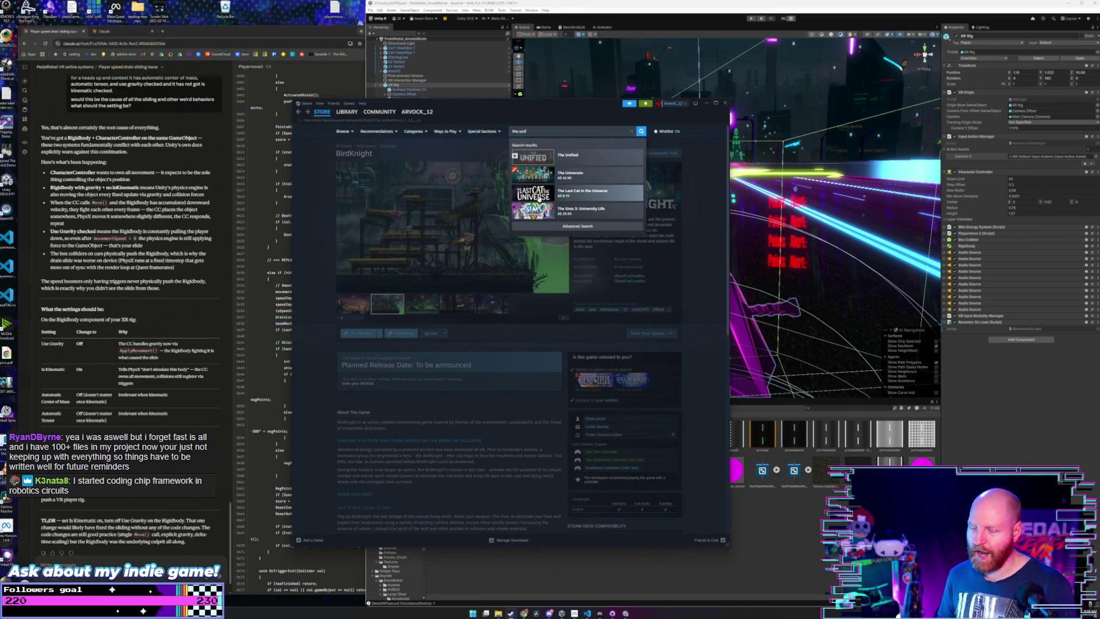
drag(464, 106, 401, 113)
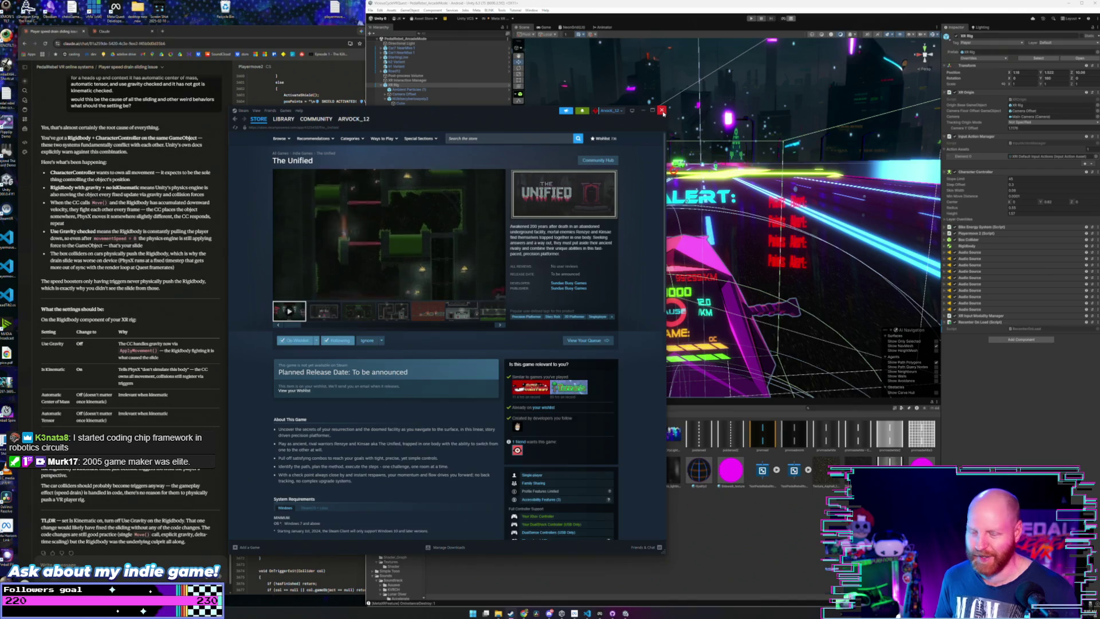
click(662, 110)
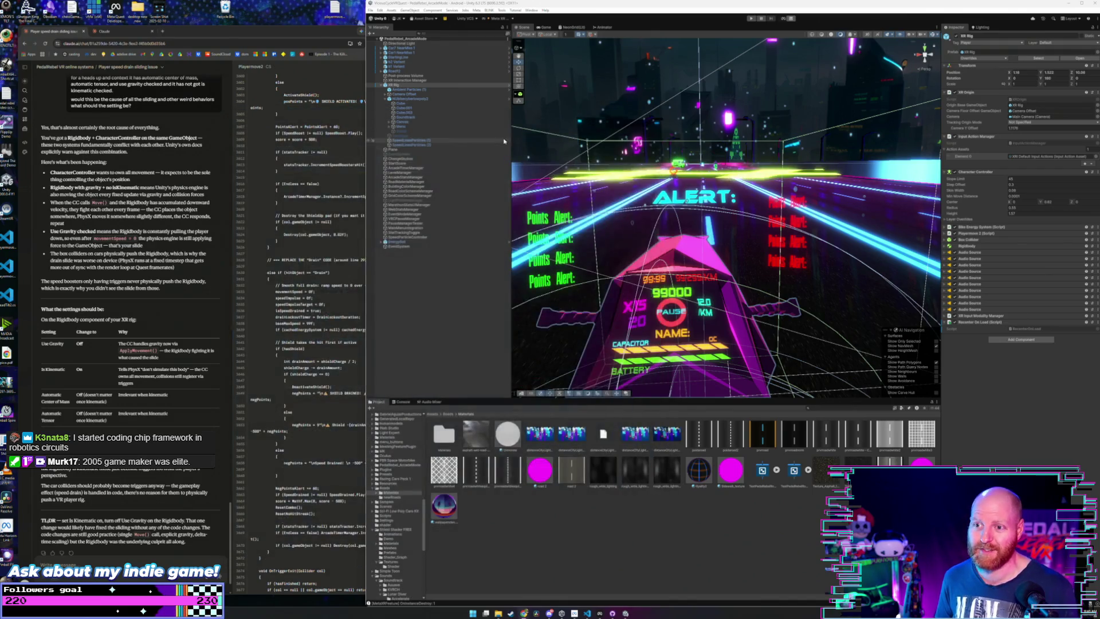
- Clear the XR Rig selection and narrow the Claude chat window to uncover the Unity hierarchy
click(503, 296)
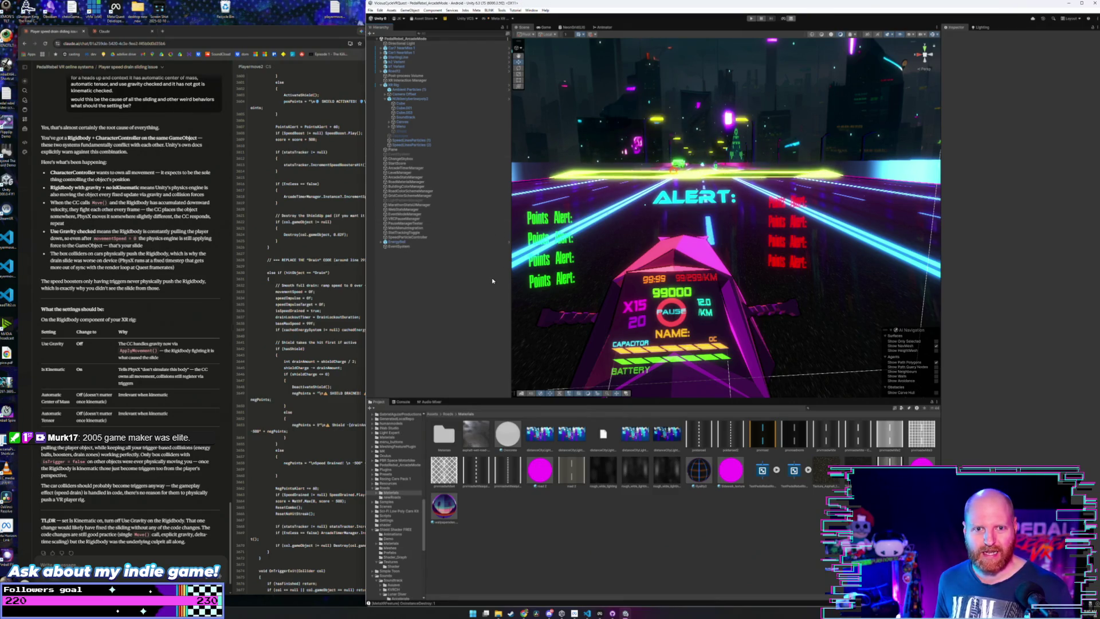
click(347, 87)
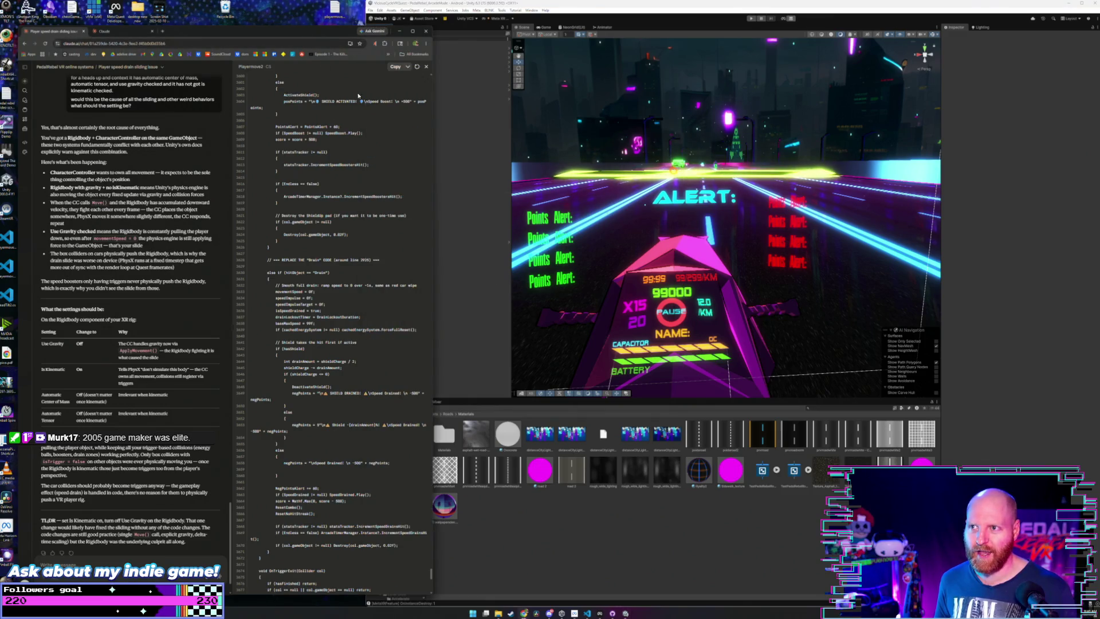
drag(434, 288, 372, 291)
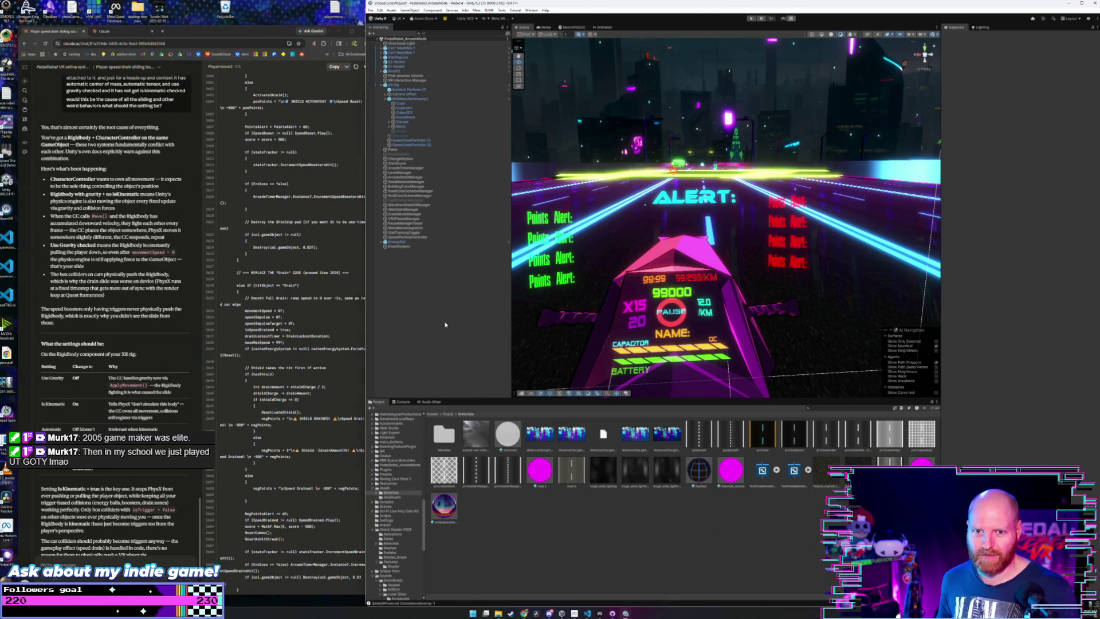
- Alternate between Unity and the Claude chat, ending with the chat window in front
click(267, 33)
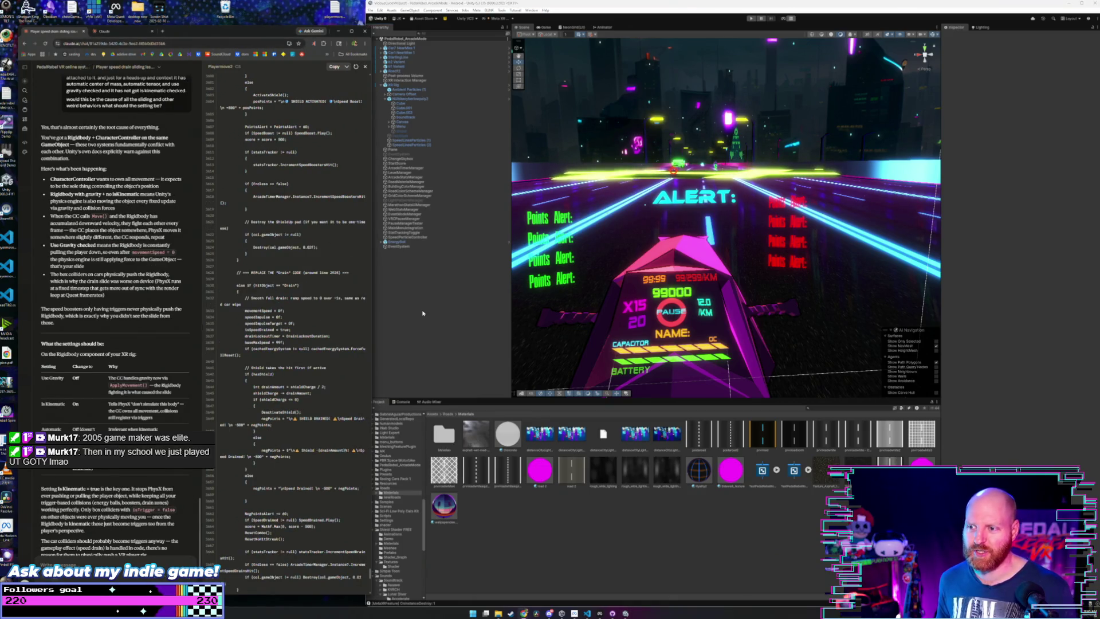
click(422, 313)
click(274, 31)
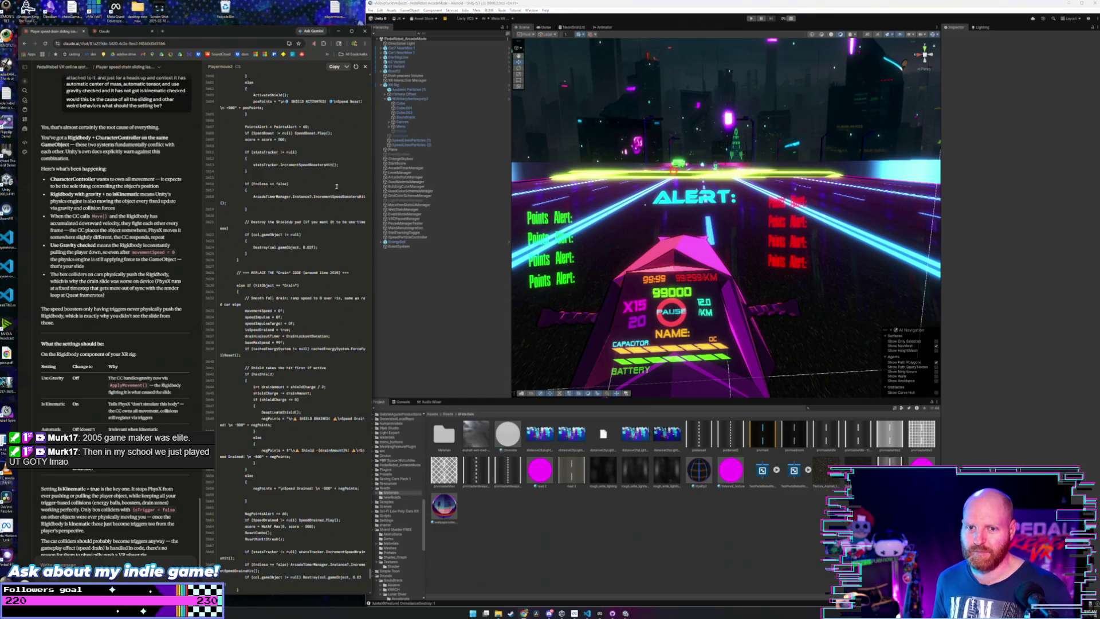
click(416, 292)
click(277, 32)
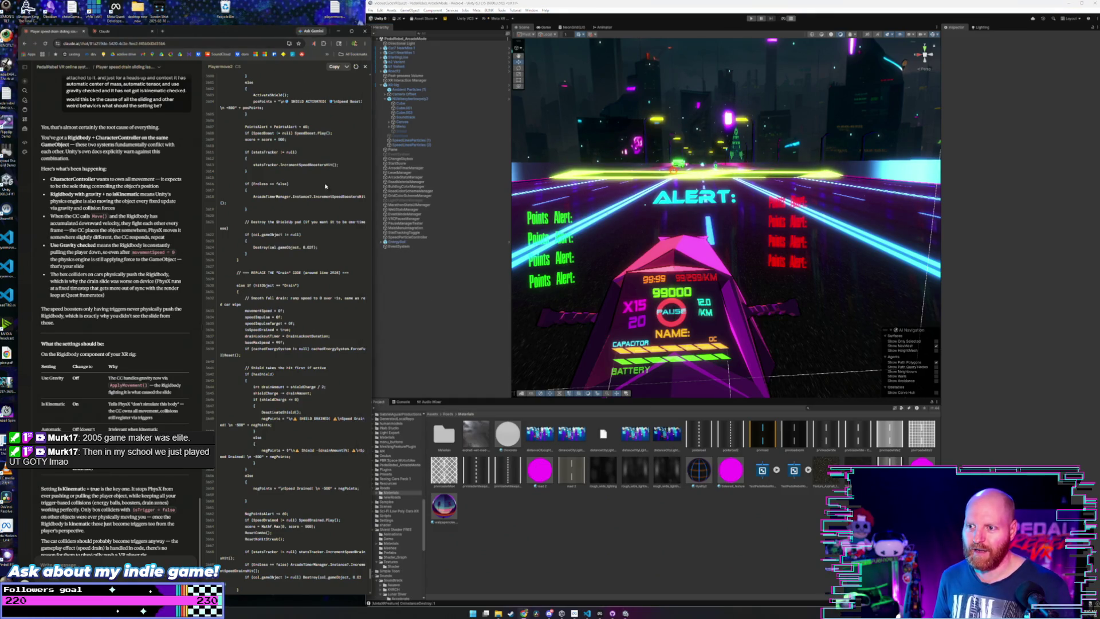
click(403, 292)
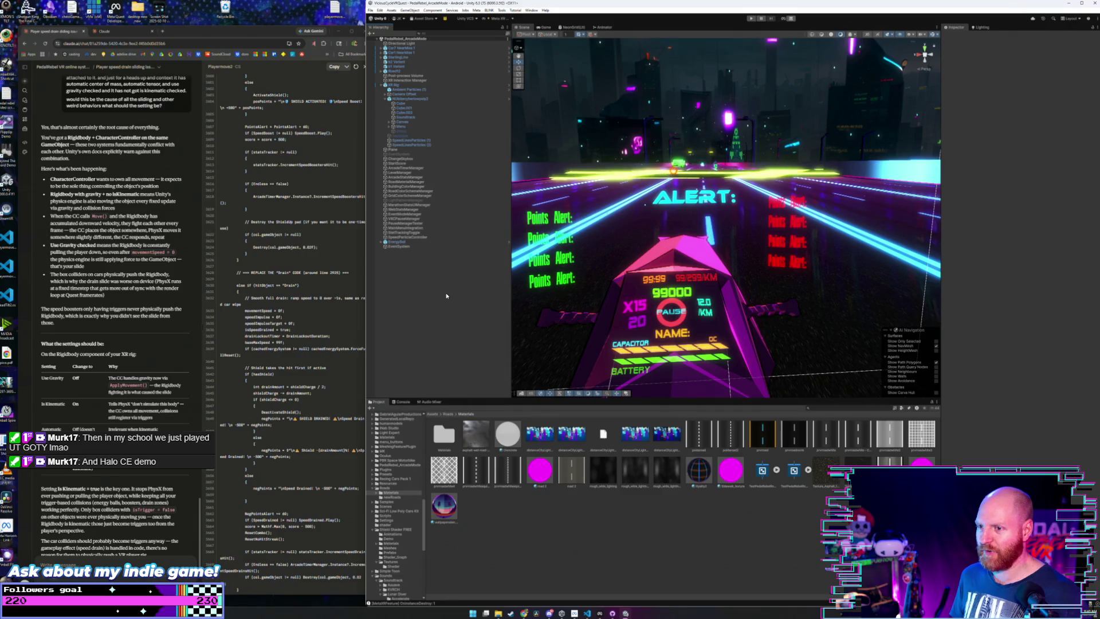
click(255, 33)
click(440, 310)
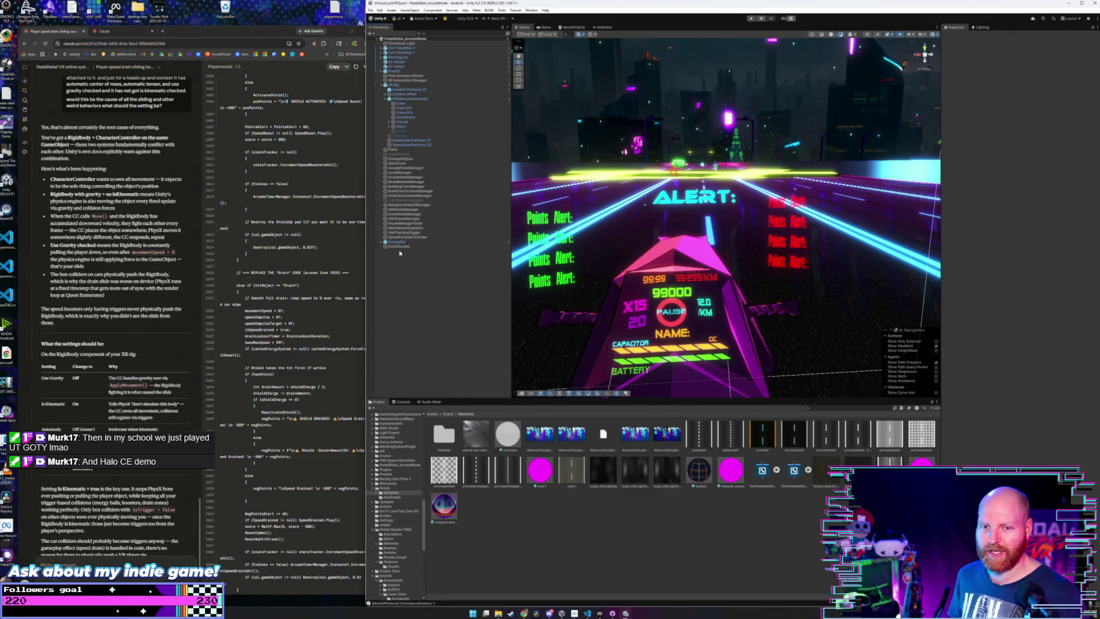
click(272, 34)
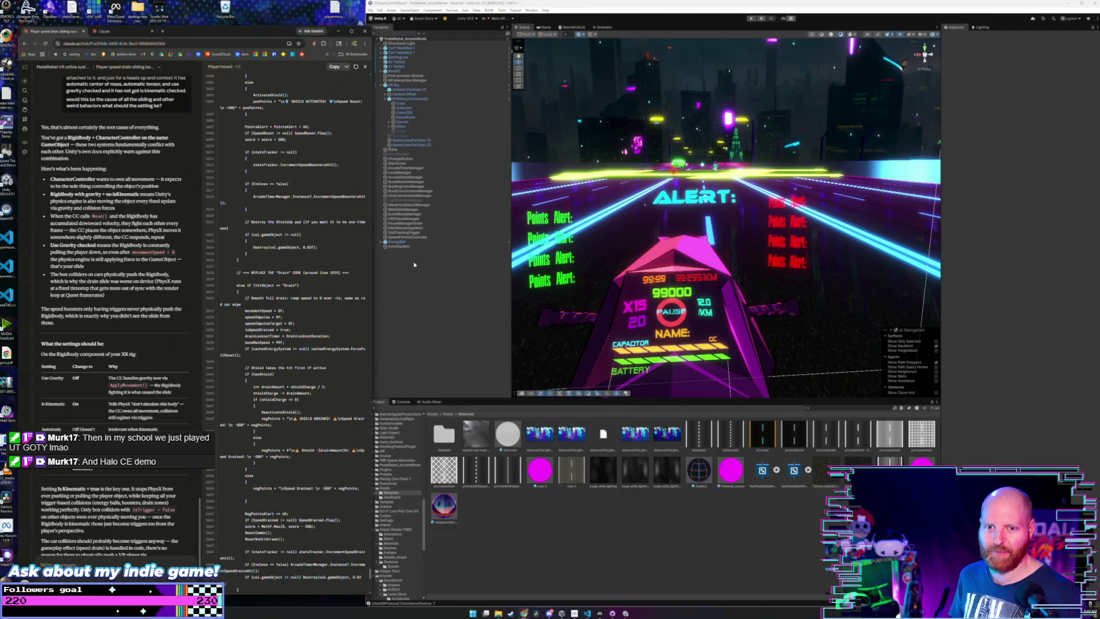
click(421, 290)
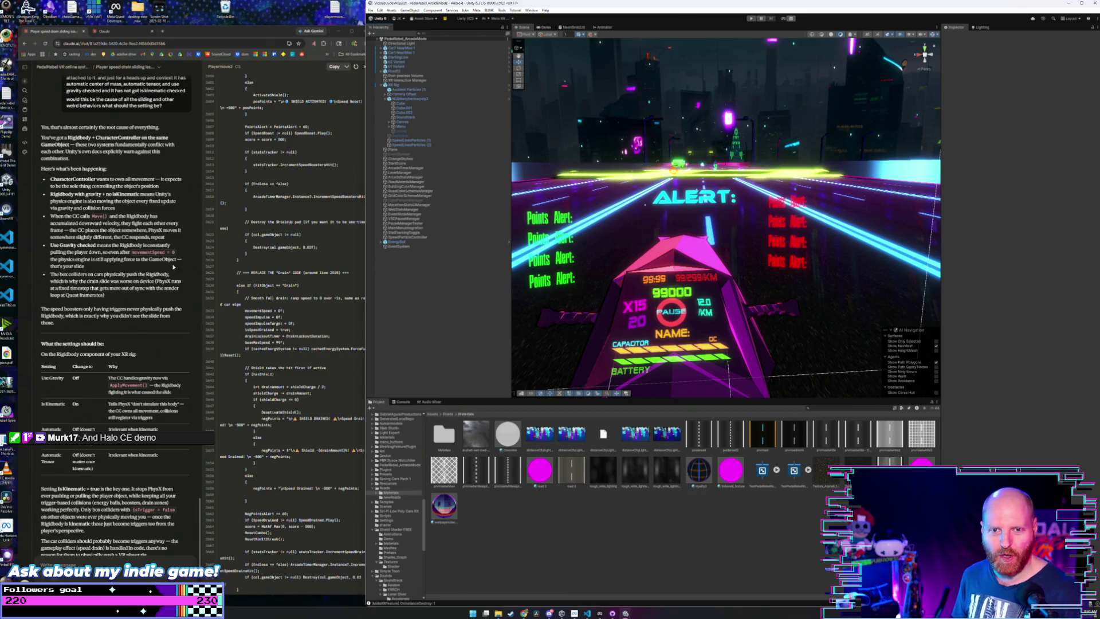
click(266, 36)
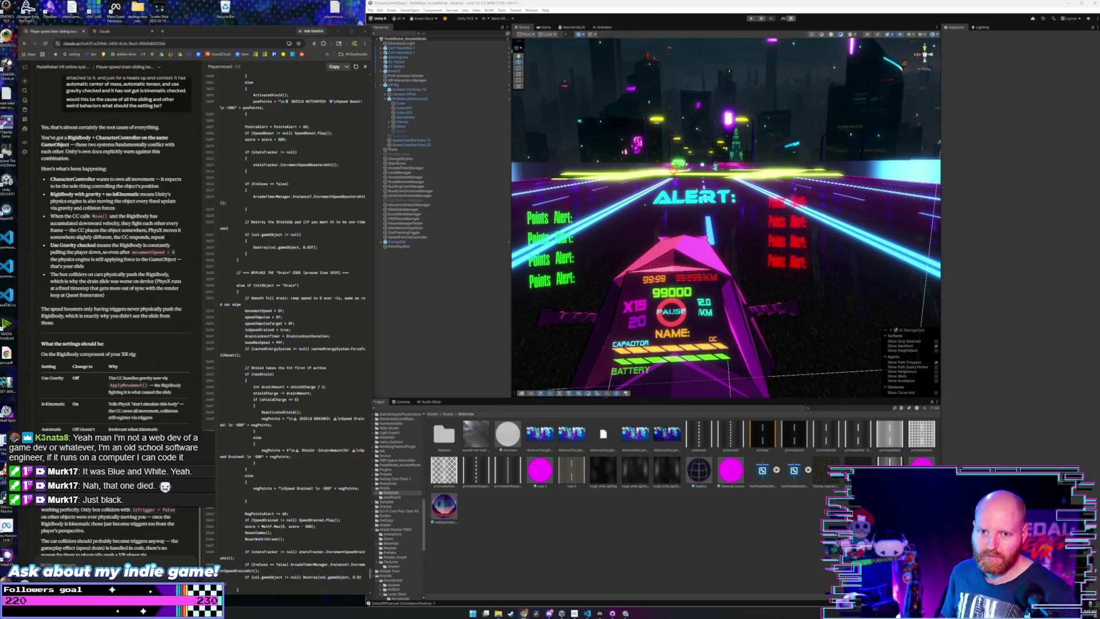
- Attach Claude's 'Here's what's been happening' passage to the message box, then select XR Rig in Unity
drag(182, 179, 51, 180)
click(75, 179)
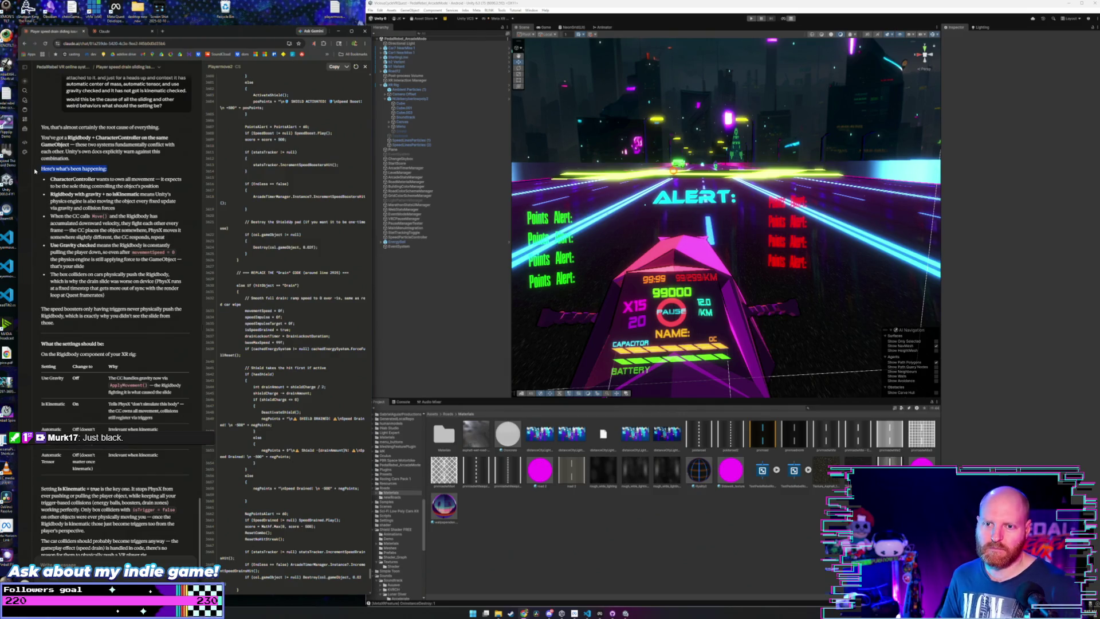
key(ctrl+v)
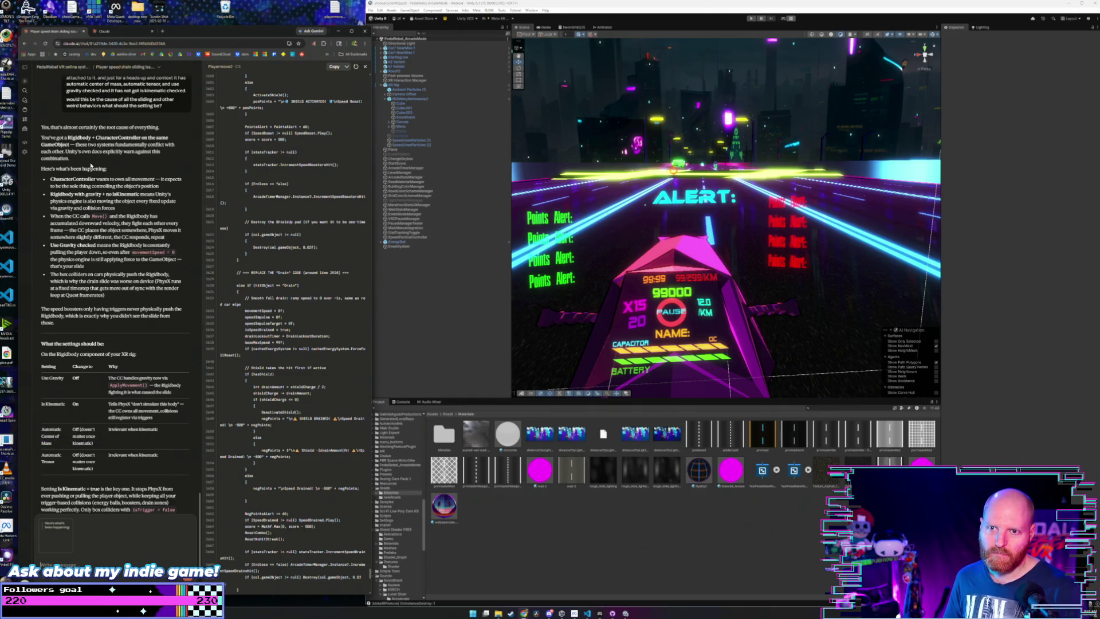
scroll(102, 151, down, 1)
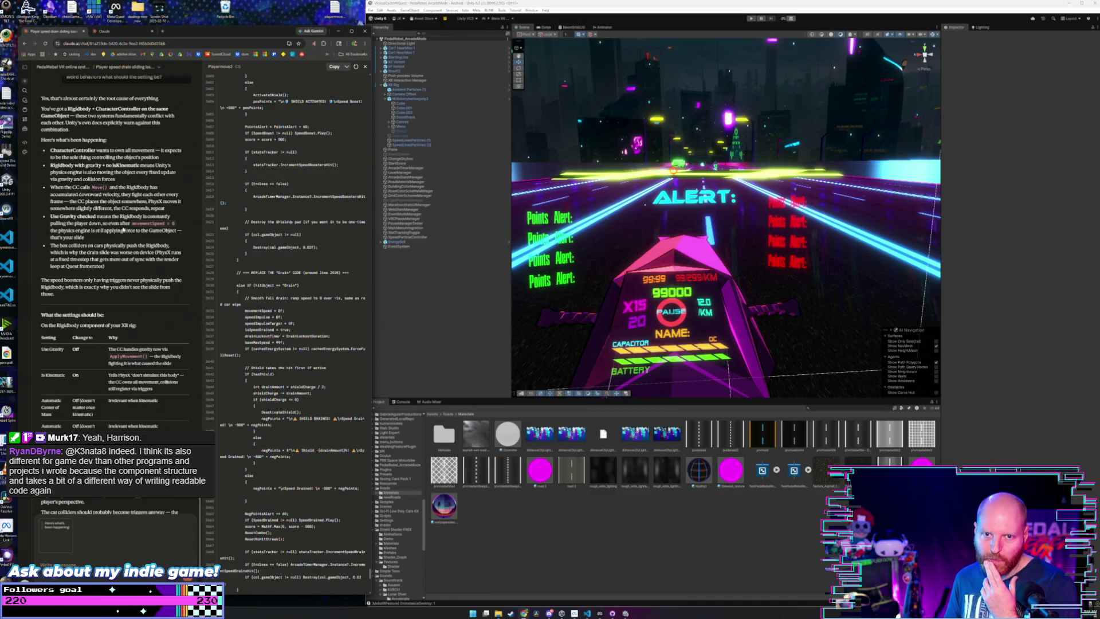
click(411, 285)
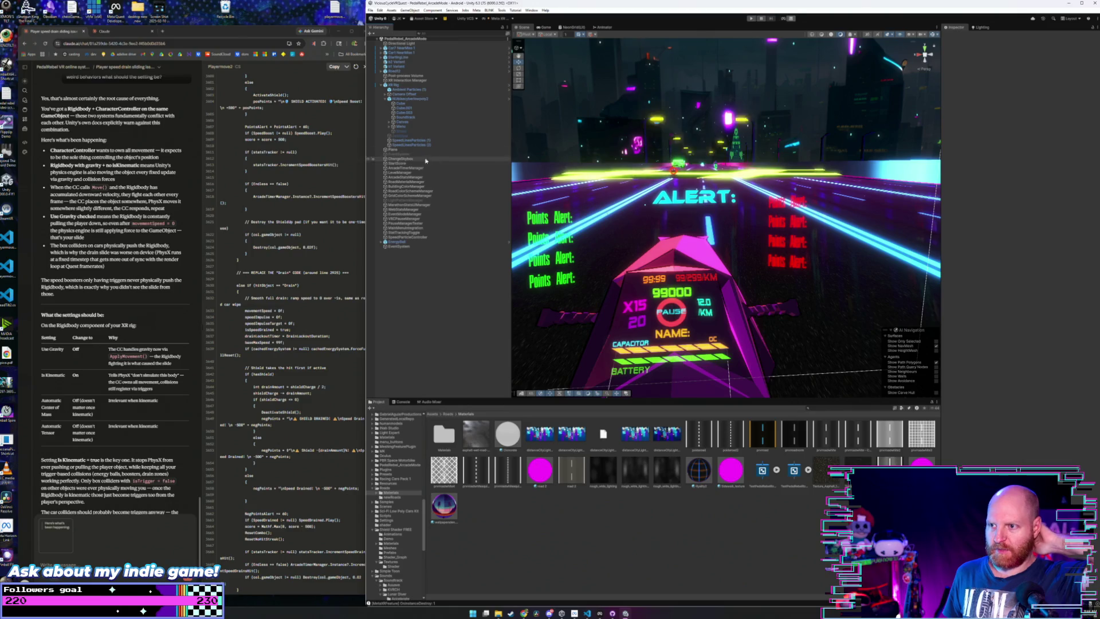
click(392, 85)
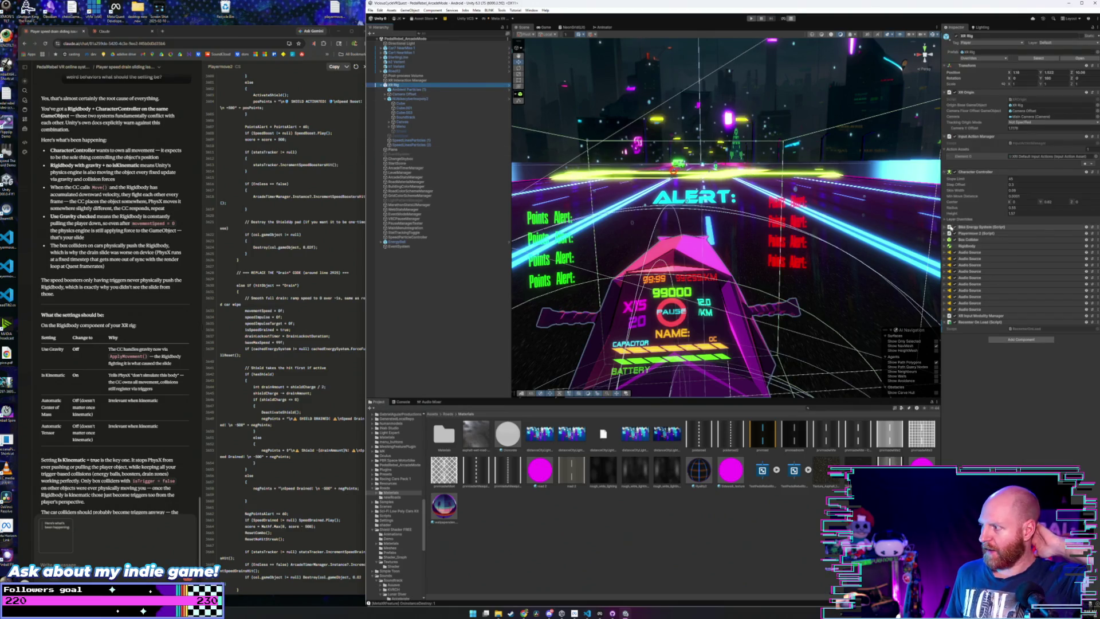
- Expand XR Rig's Bike Energy System component, deselect the rig, and bring Claude's answer forward
click(952, 228)
scroll(1002, 307, down, 10)
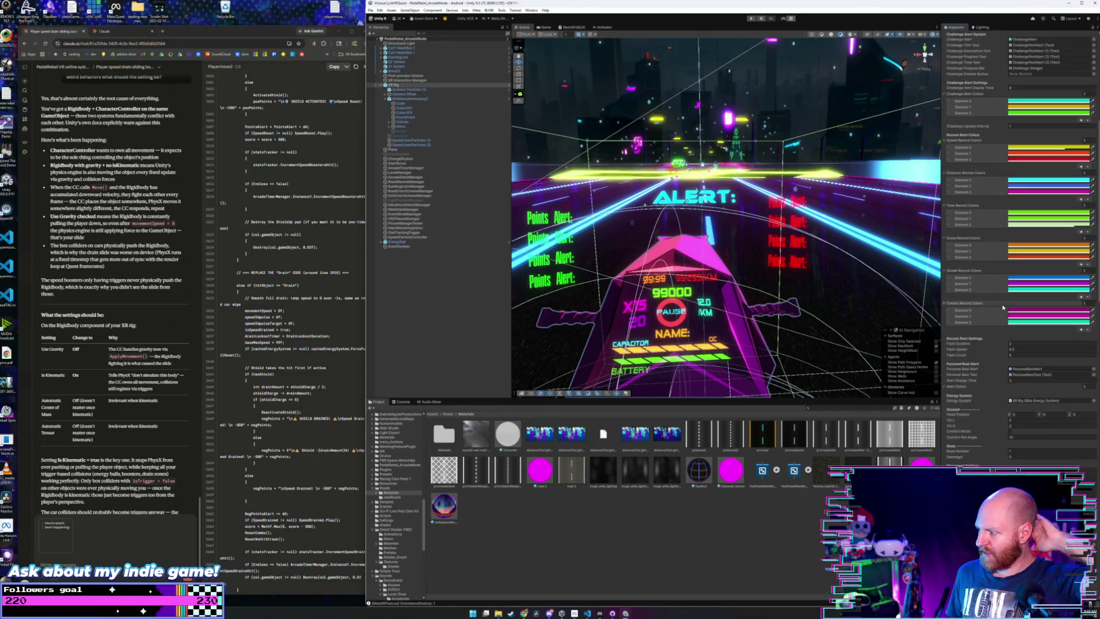
scroll(1003, 308, down, 10)
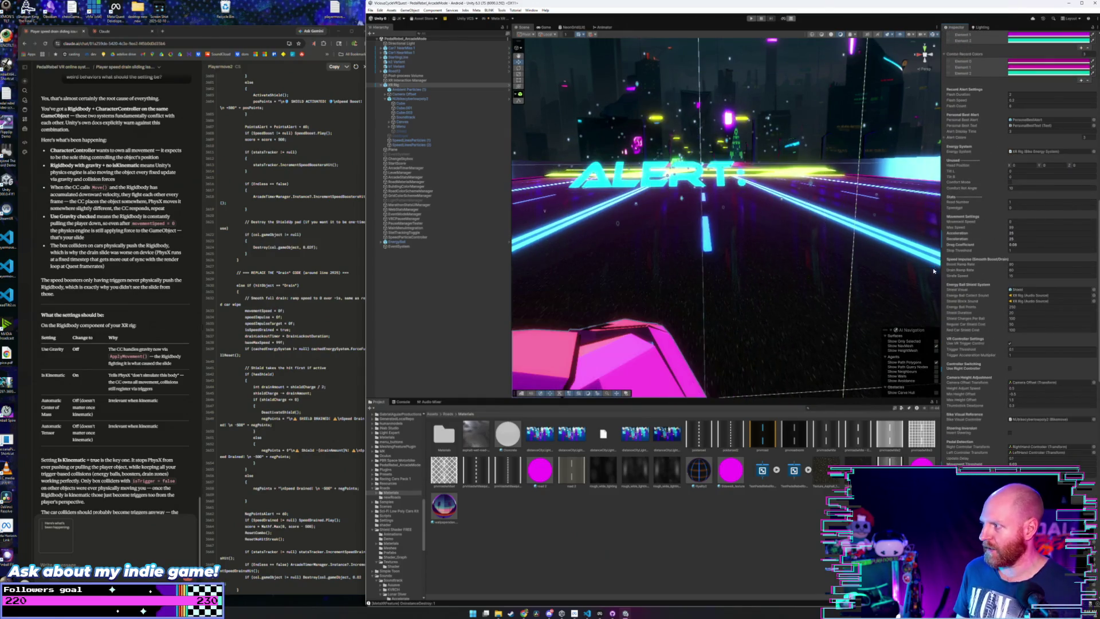
scroll(964, 214, up, 15)
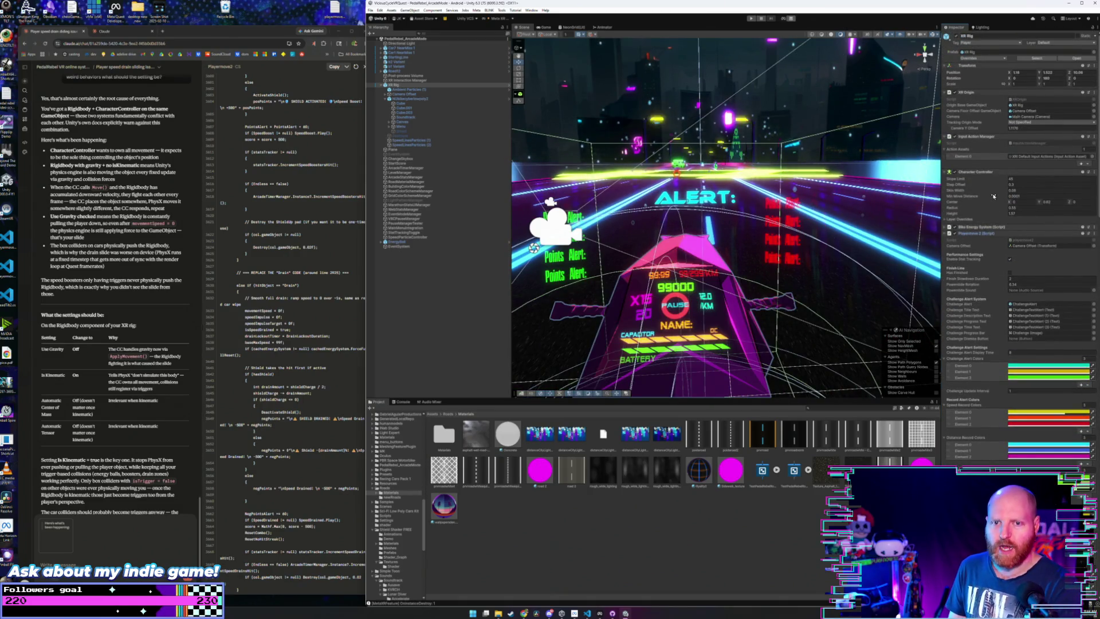
click(391, 297)
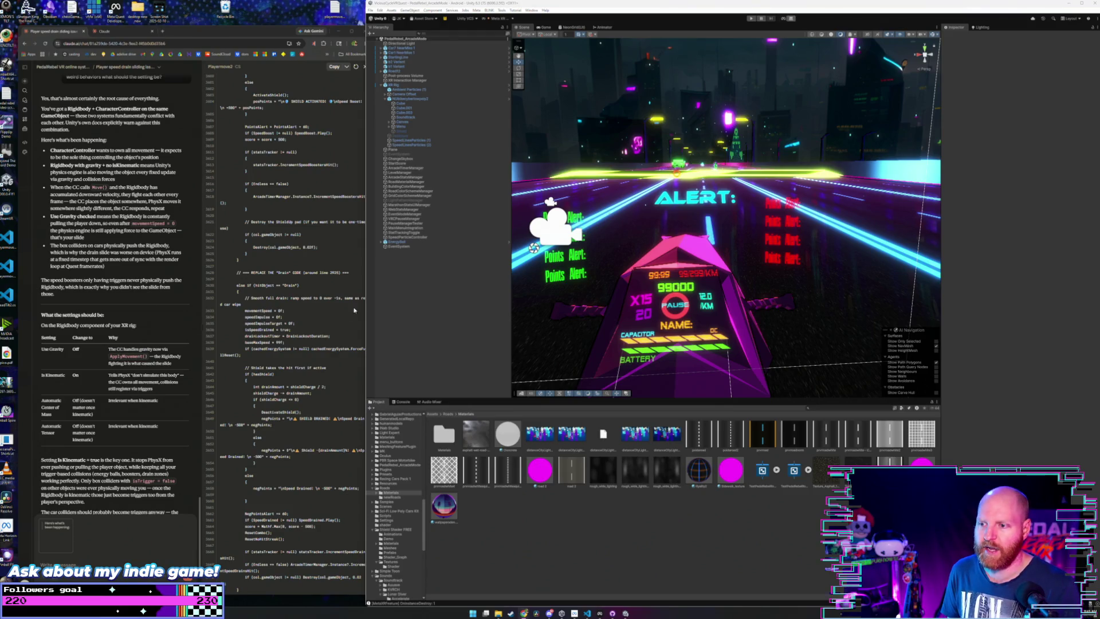
click(261, 36)
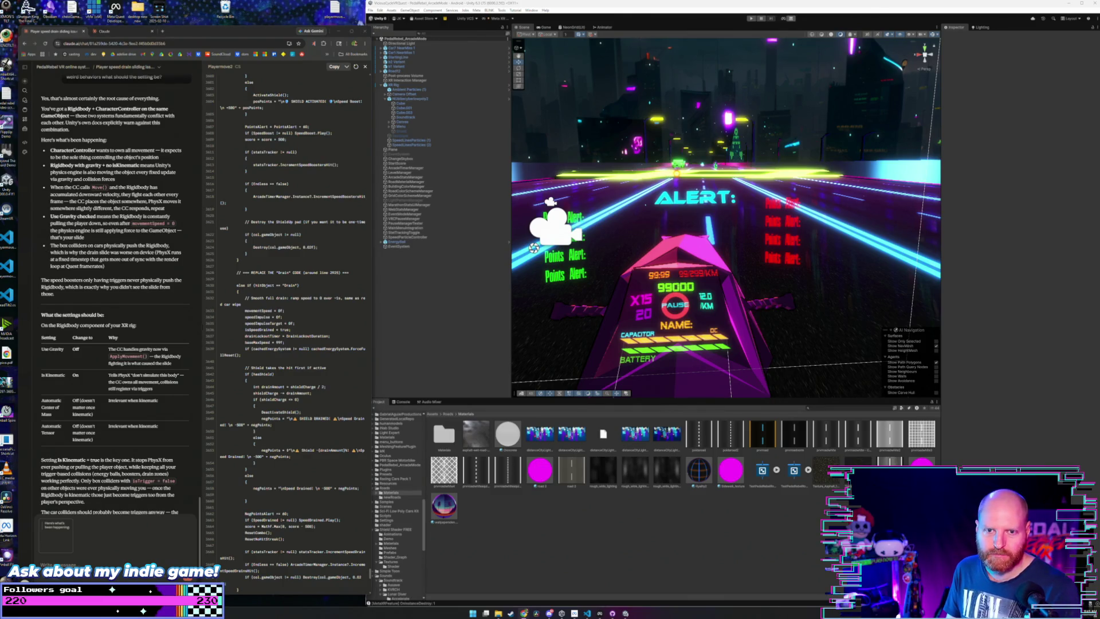
scroll(154, 257, up, 3)
scroll(143, 255, down, 5)
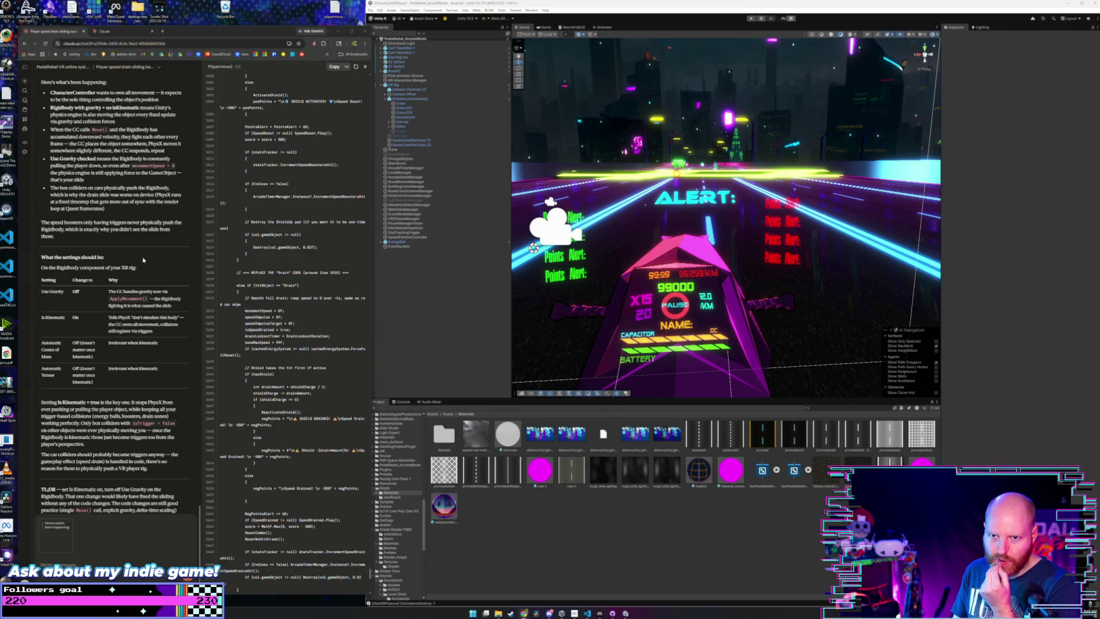
scroll(143, 259, up, 2)
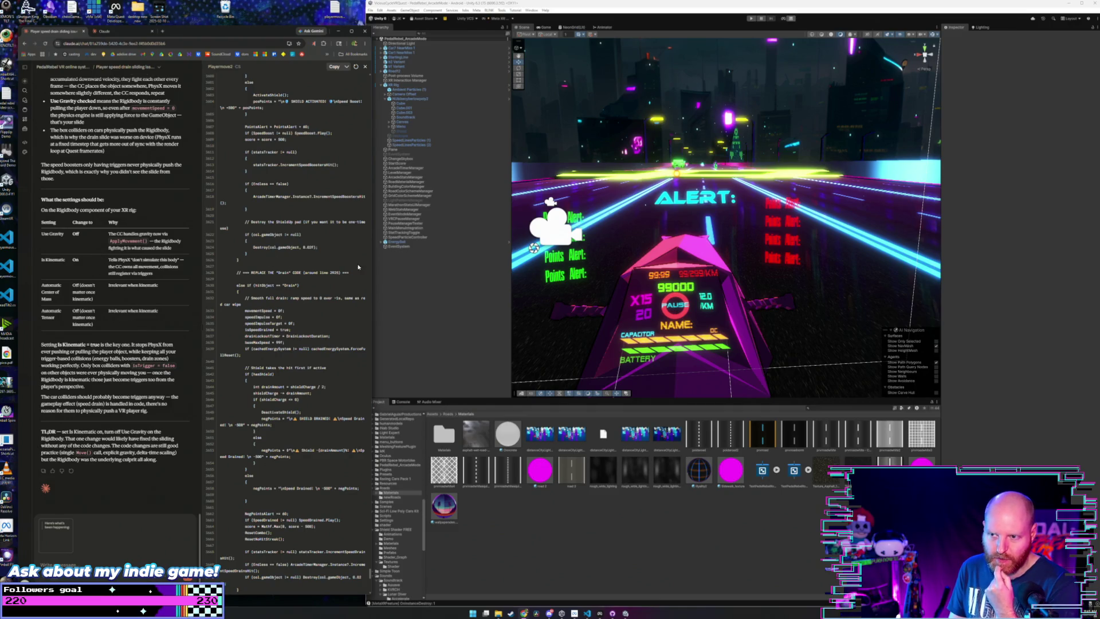
click(401, 84)
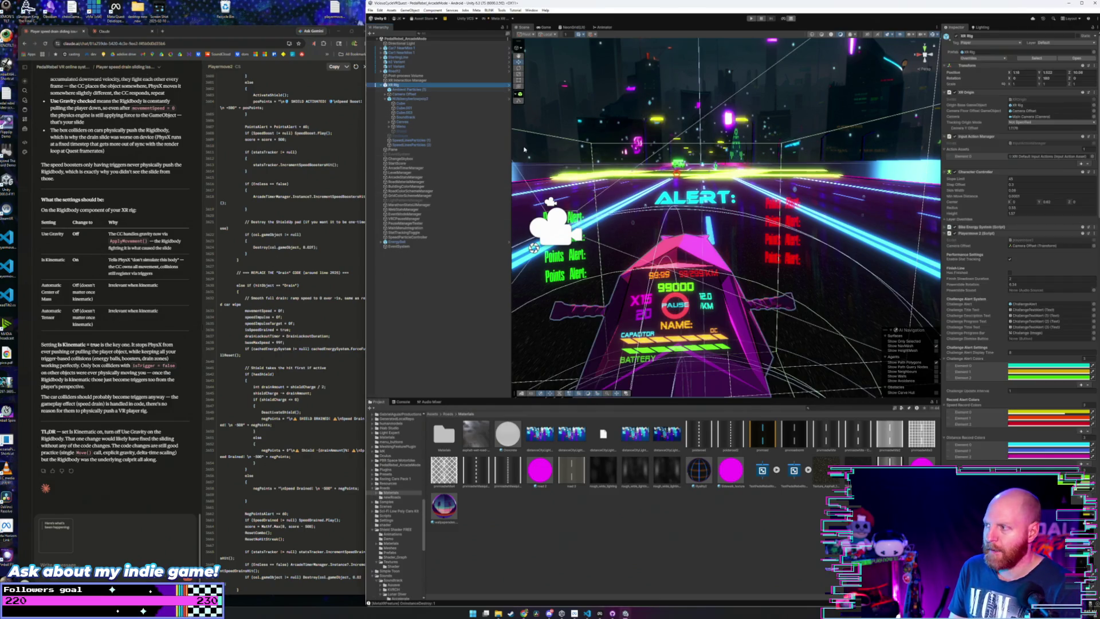
- On XR Rig, collapse Playermove 2, expand Rigidbody and turn Use Gravity off
click(945, 233)
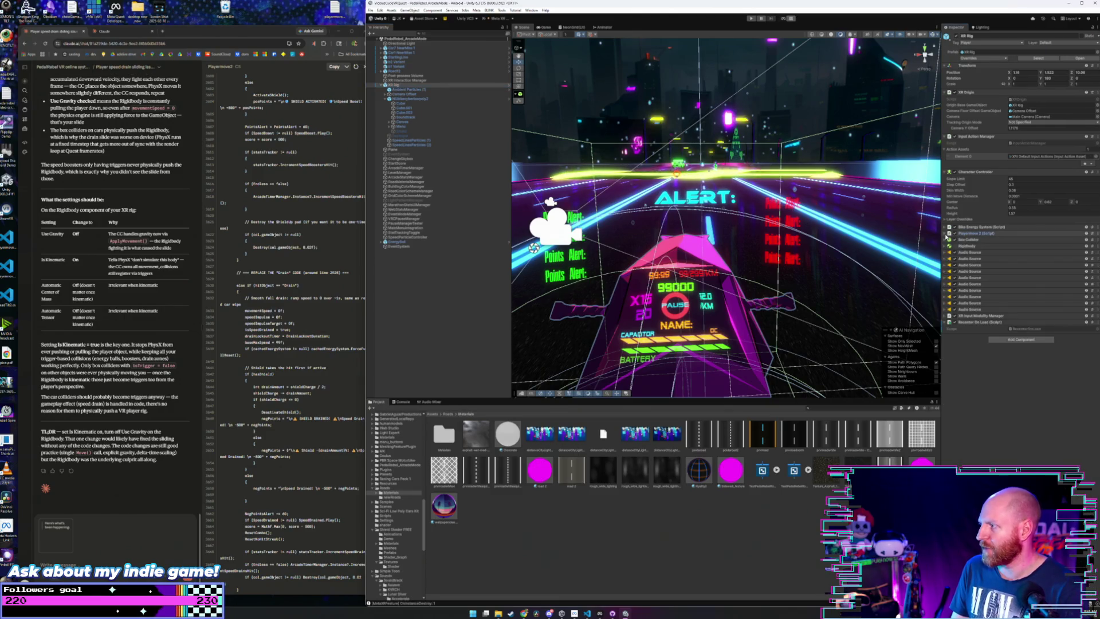
click(948, 246)
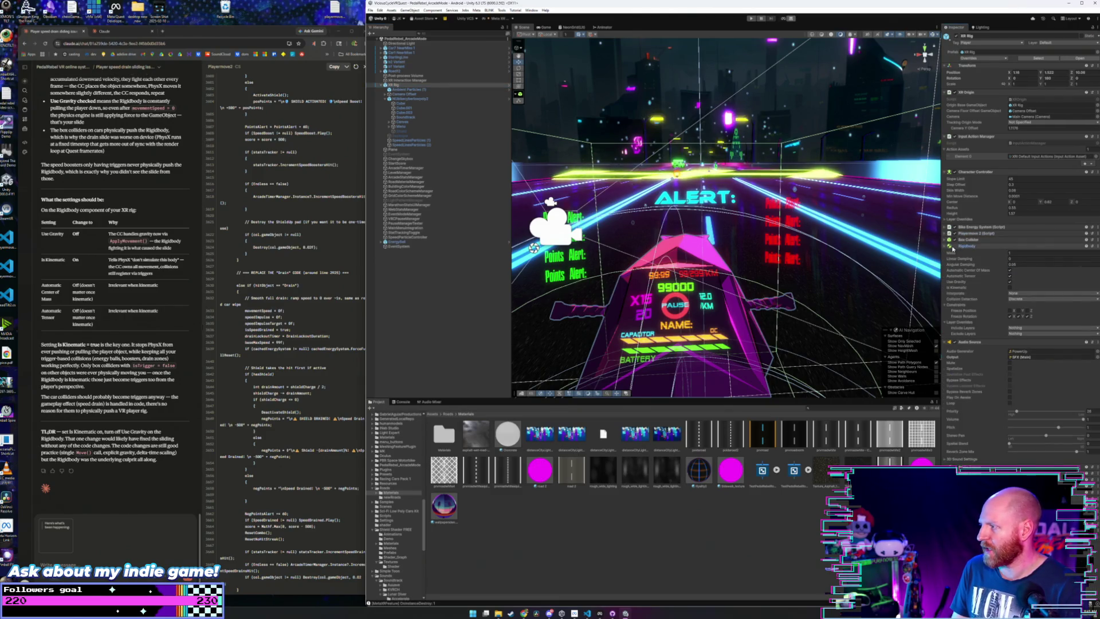
click(1024, 259)
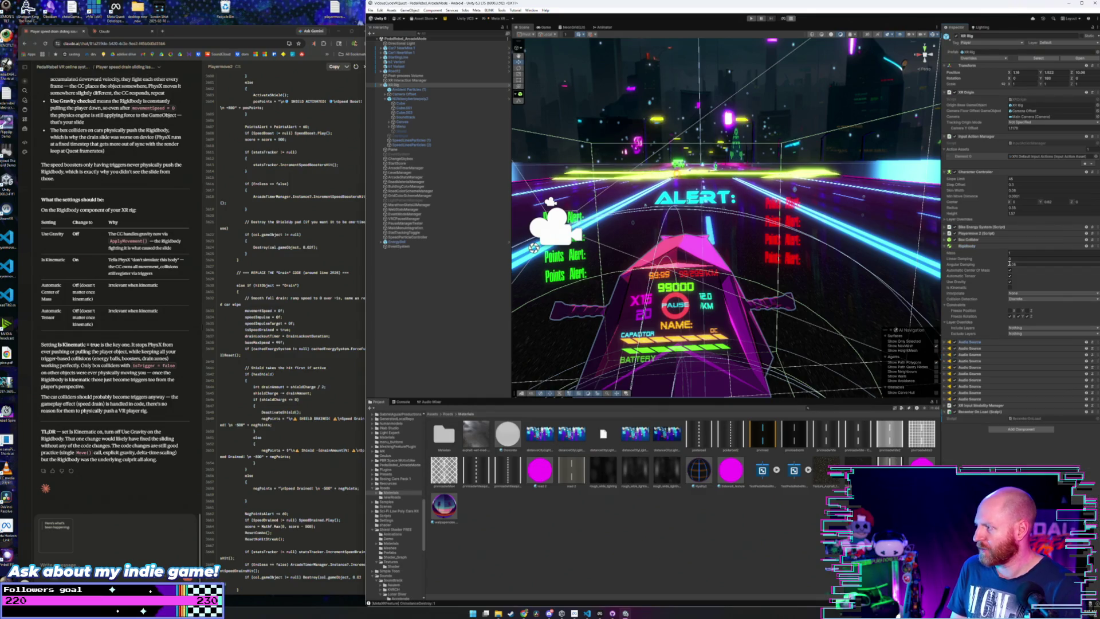
click(1009, 281)
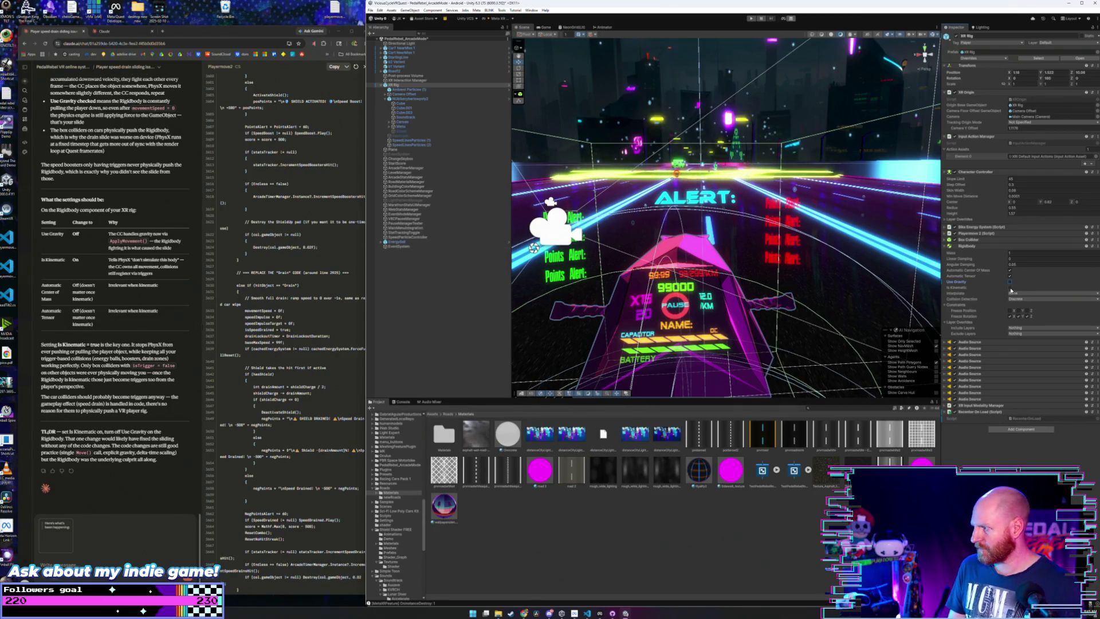
click(163, 32)
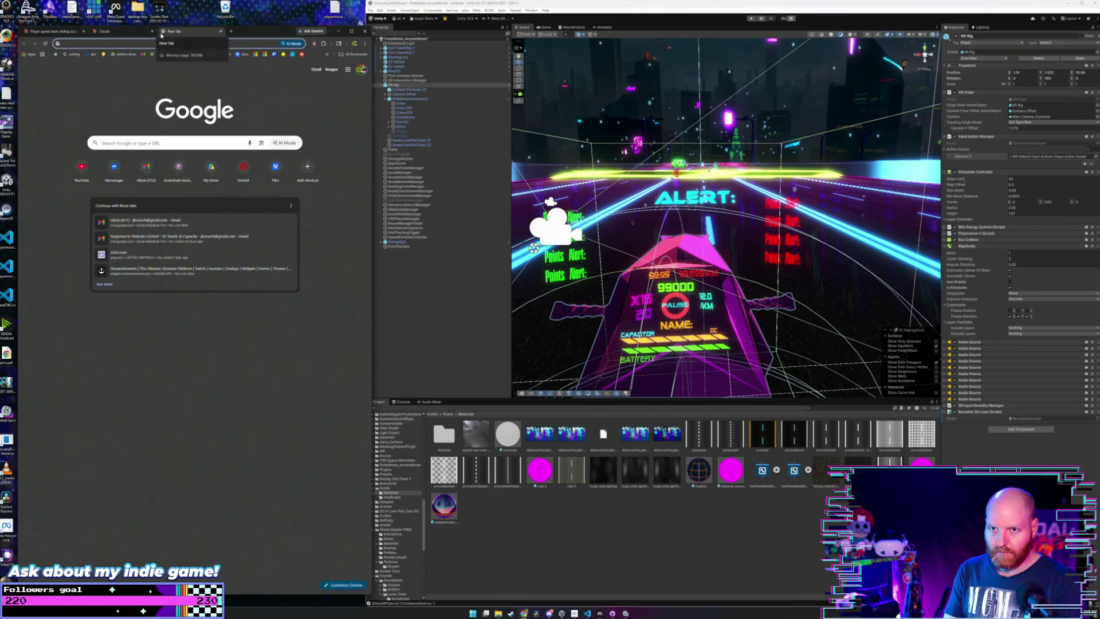
- Open Google Gemini and type 'what does the is kinematic checkbox mean on my rigidbody in unity'
text(gmail)
key(Return)
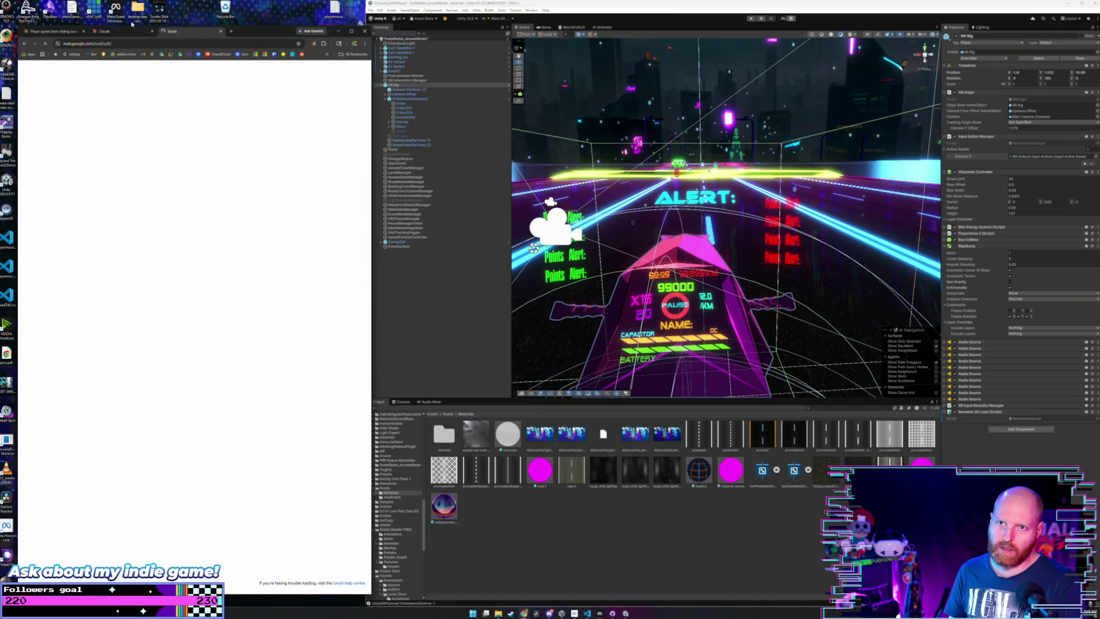
click(25, 43)
click(103, 43)
key(Down)
key(Return)
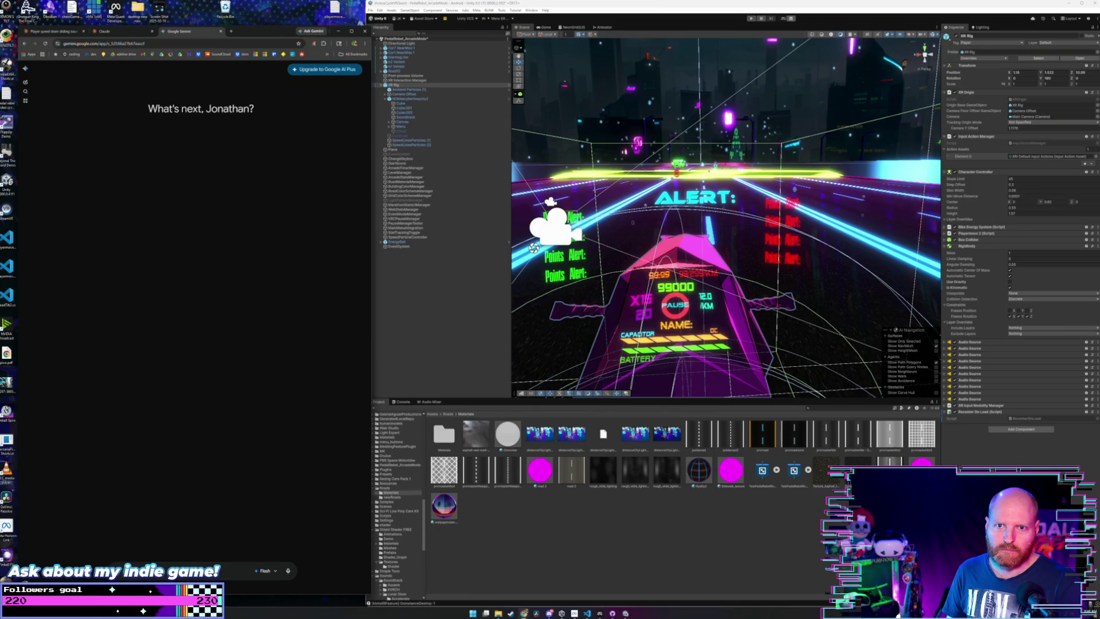
click(175, 47)
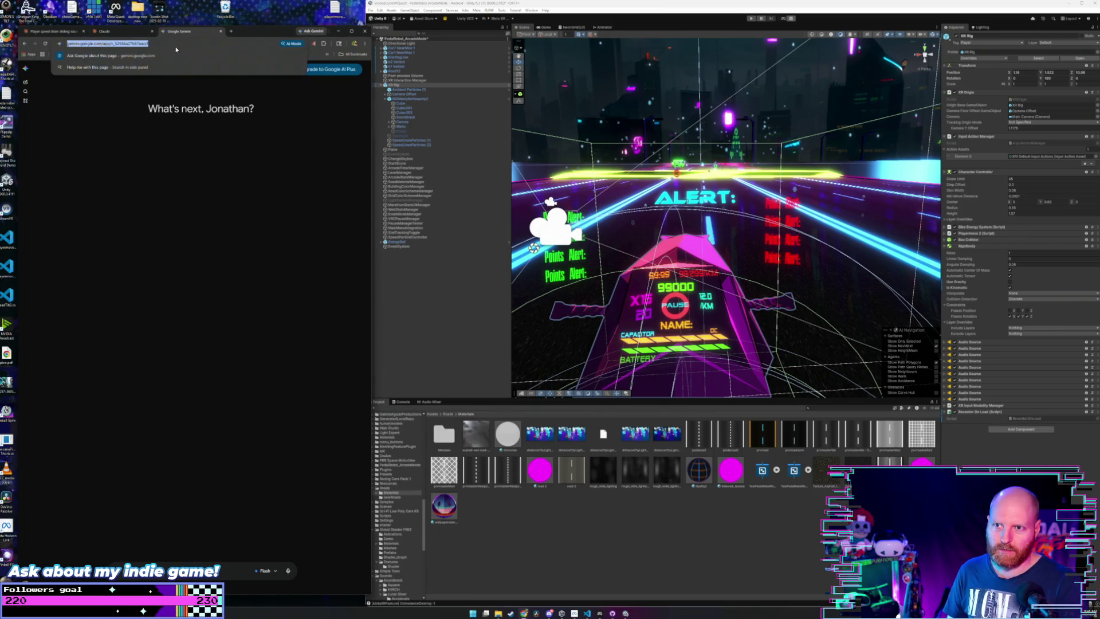
click(150, 171)
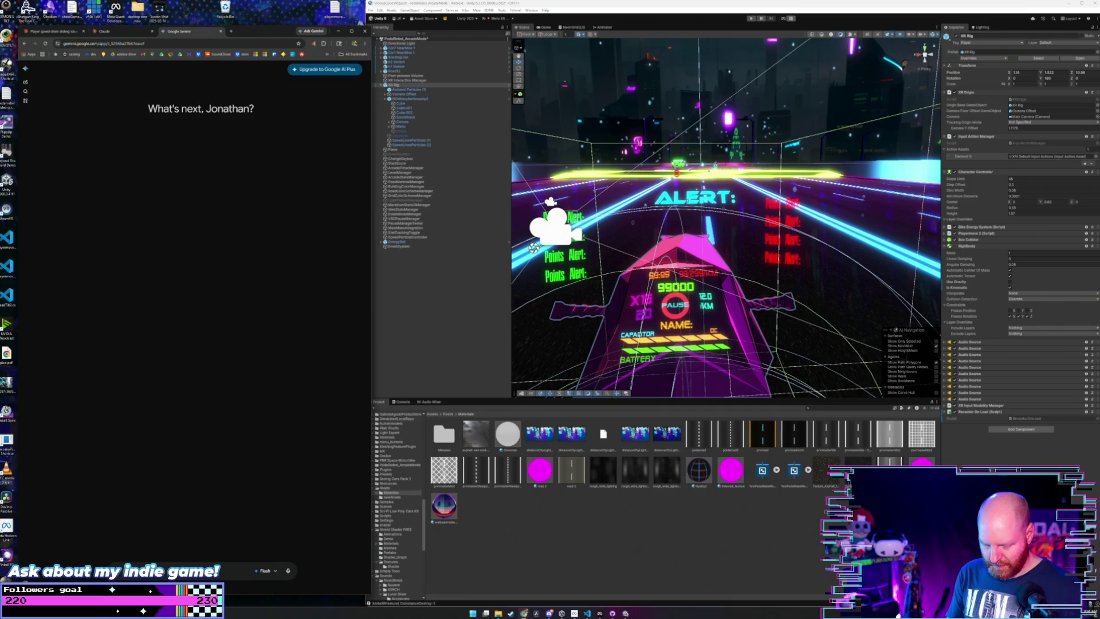
text(I)
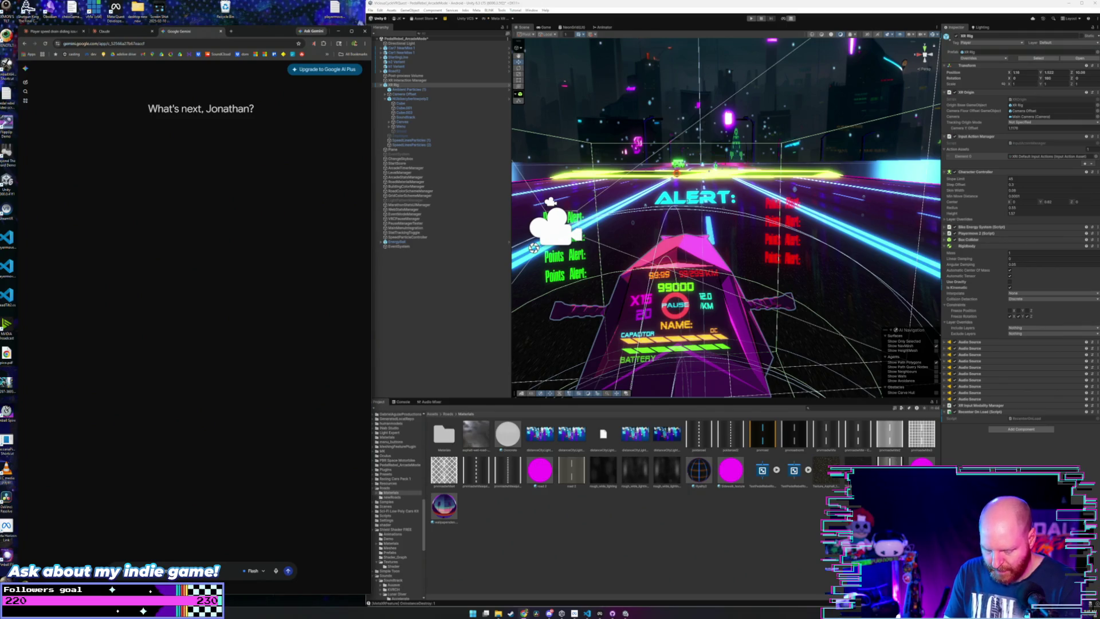
text(what does the is kinematic checkbox mean on my ri)
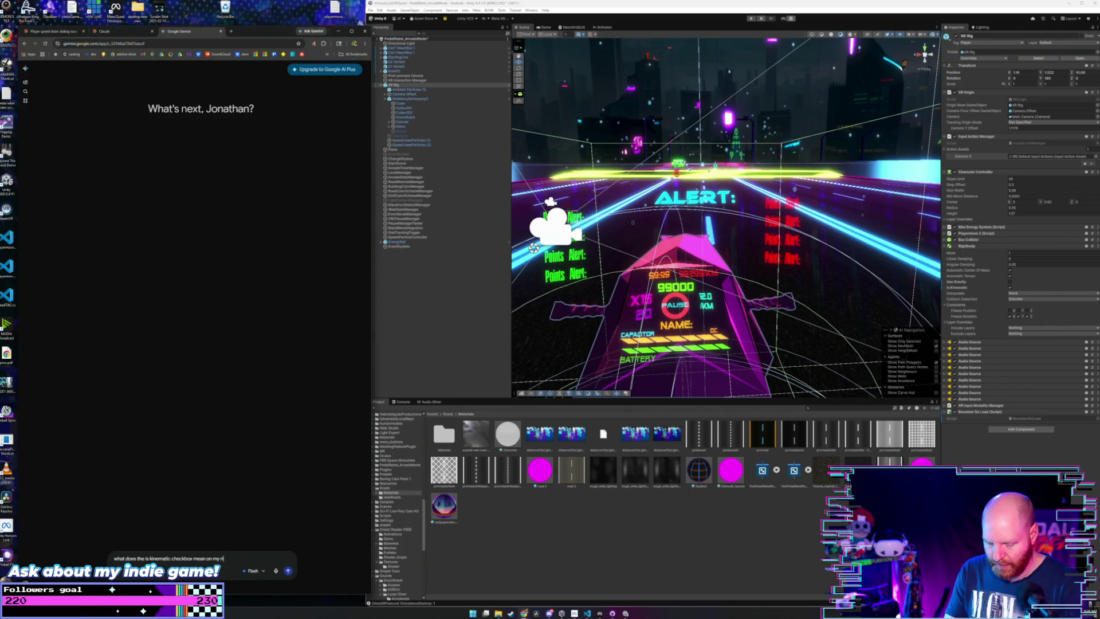
text(gidbody)
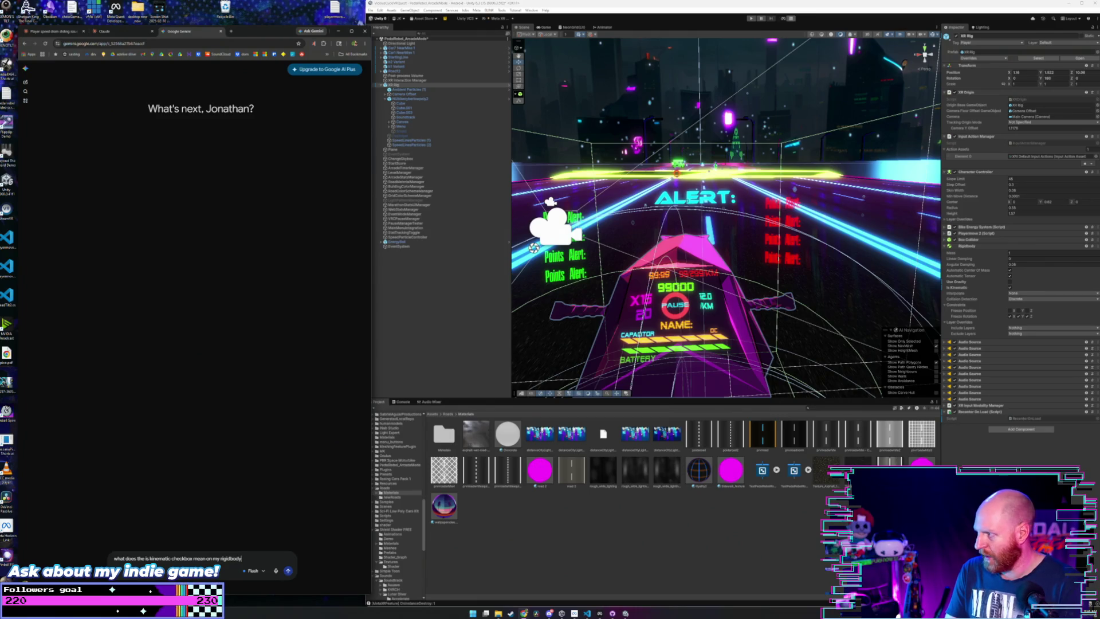
text( in unity)
- Submit the Is Kinematic question to Gemini
key(Return)
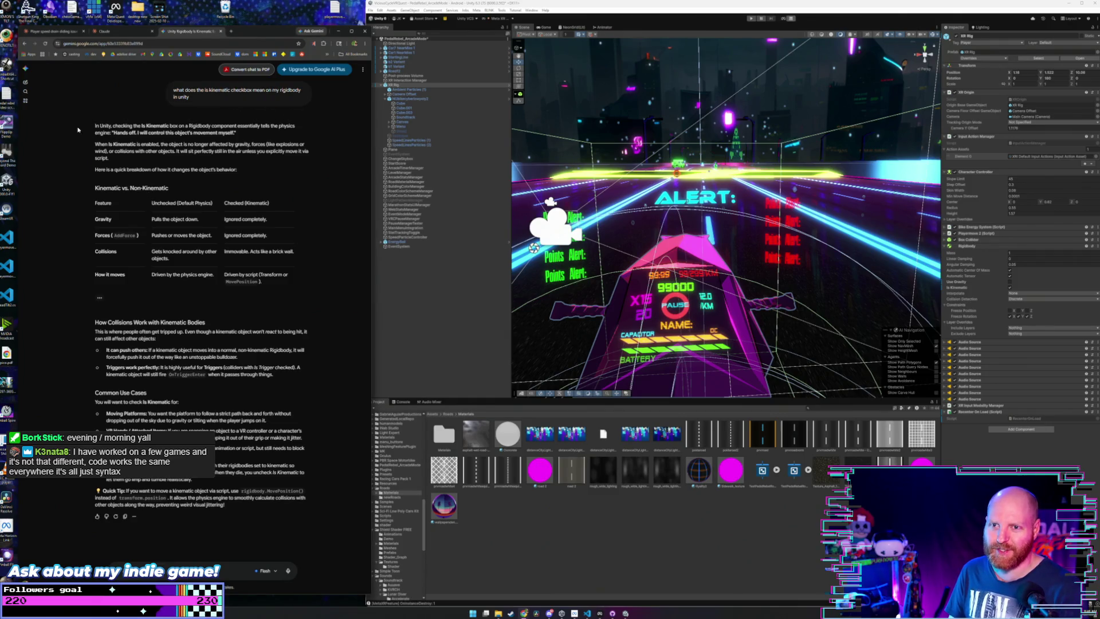
drag(102, 127, 137, 162)
click(135, 159)
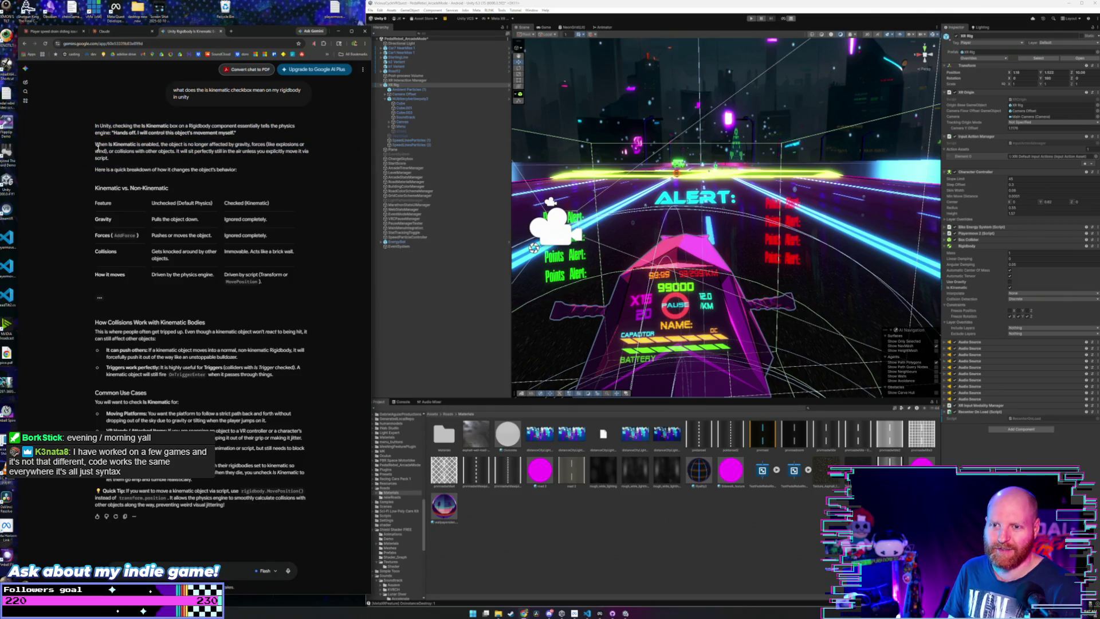
drag(95, 125, 110, 159)
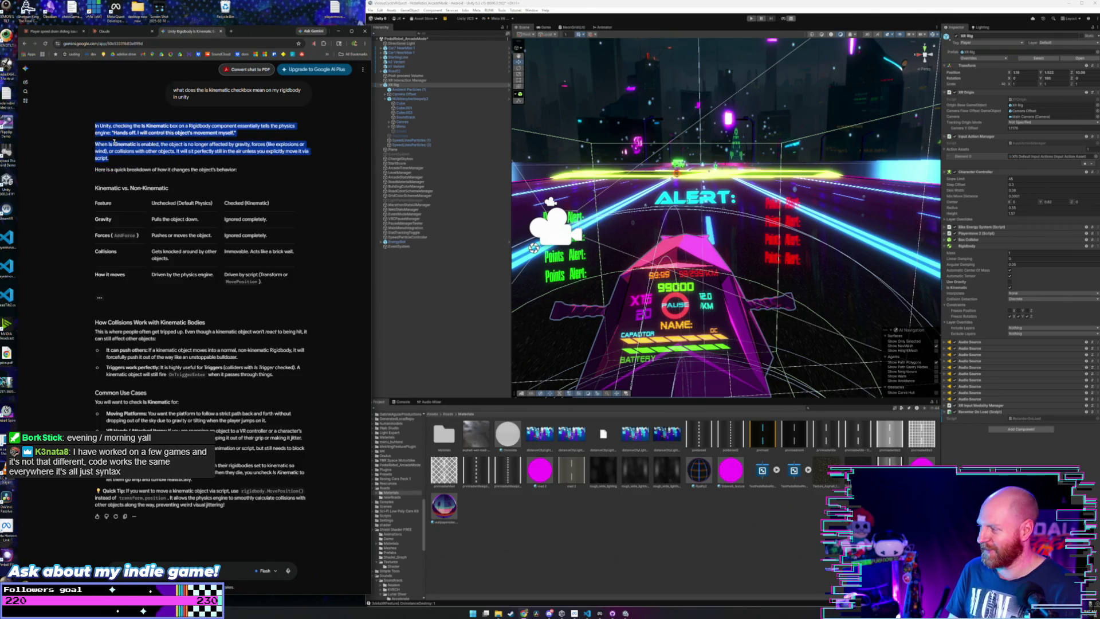
click(114, 142)
mouse_move(110, 160)
mouse_down()
mouse_move(98, 127)
mouse_move(88, 136)
mouse_move(86, 126)
mouse_up()
click(110, 142)
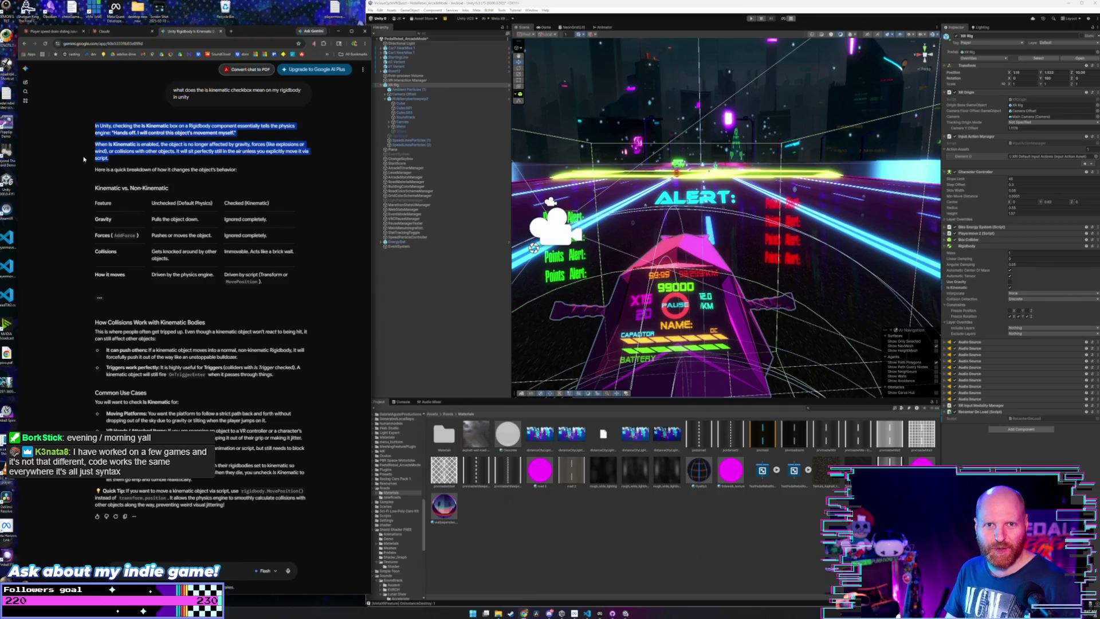
click(121, 158)
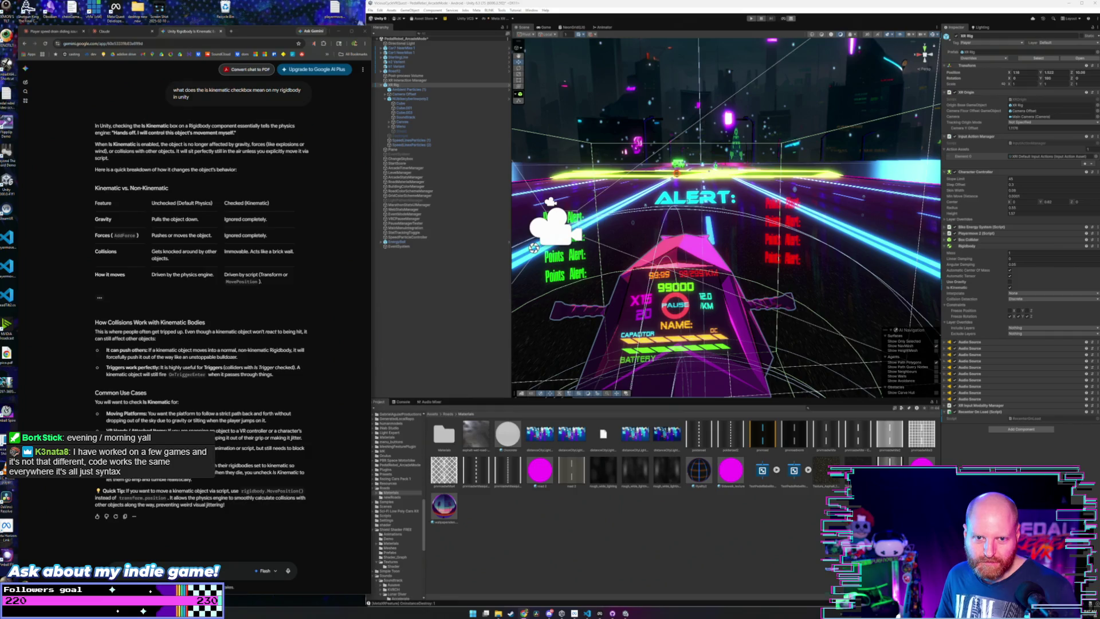
mouse_move(117, 158)
mouse_down()
mouse_move(92, 143)
mouse_move(91, 125)
mouse_up()
click(114, 145)
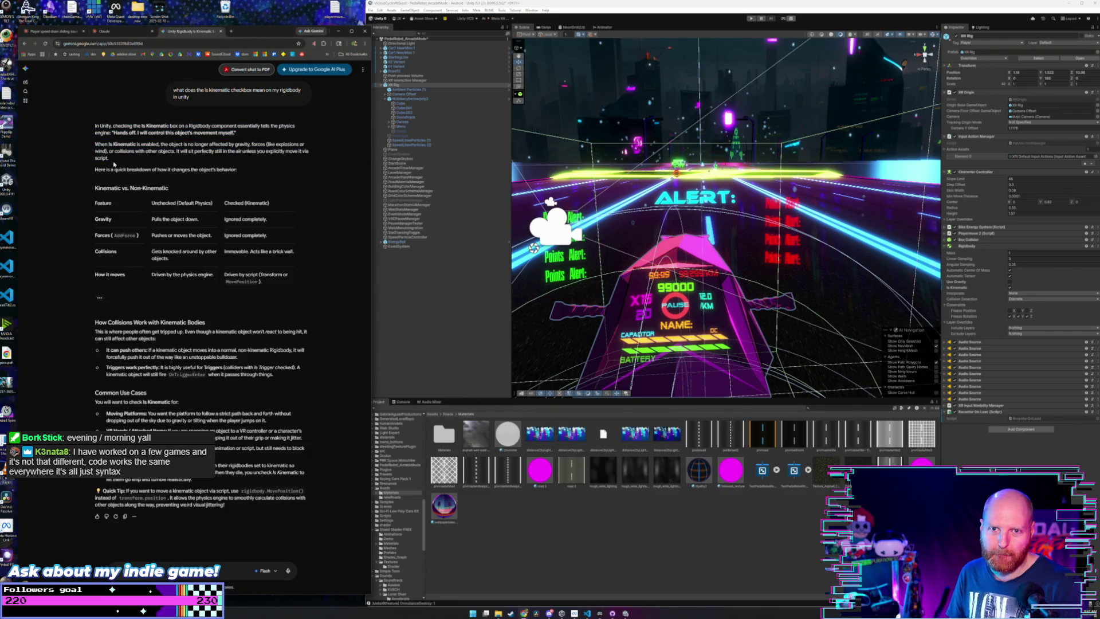
drag(114, 165, 92, 124)
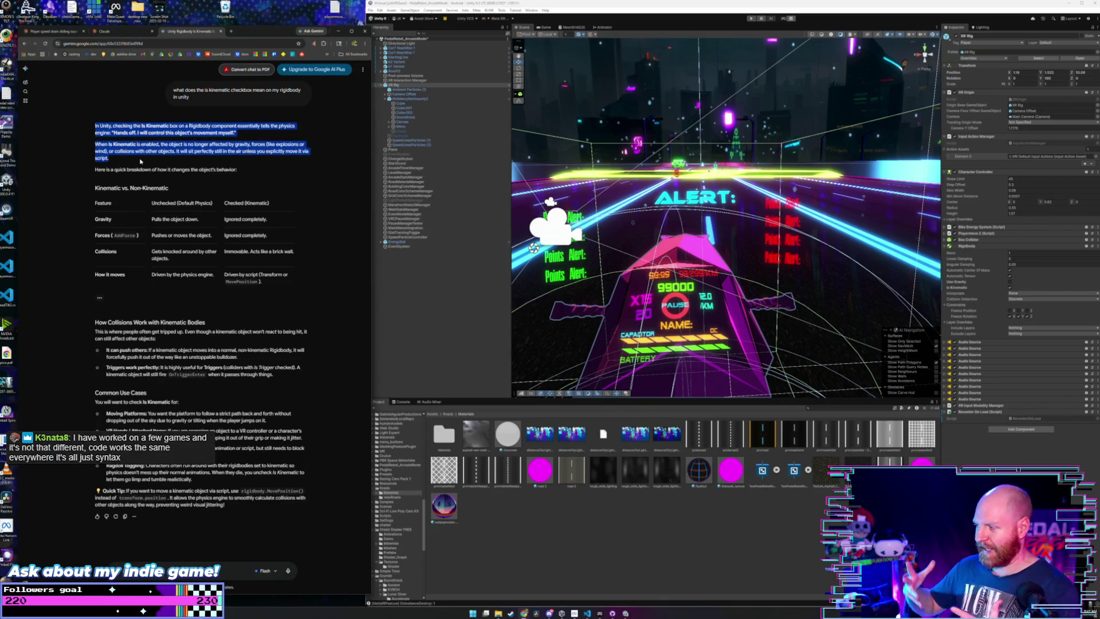
click(142, 167)
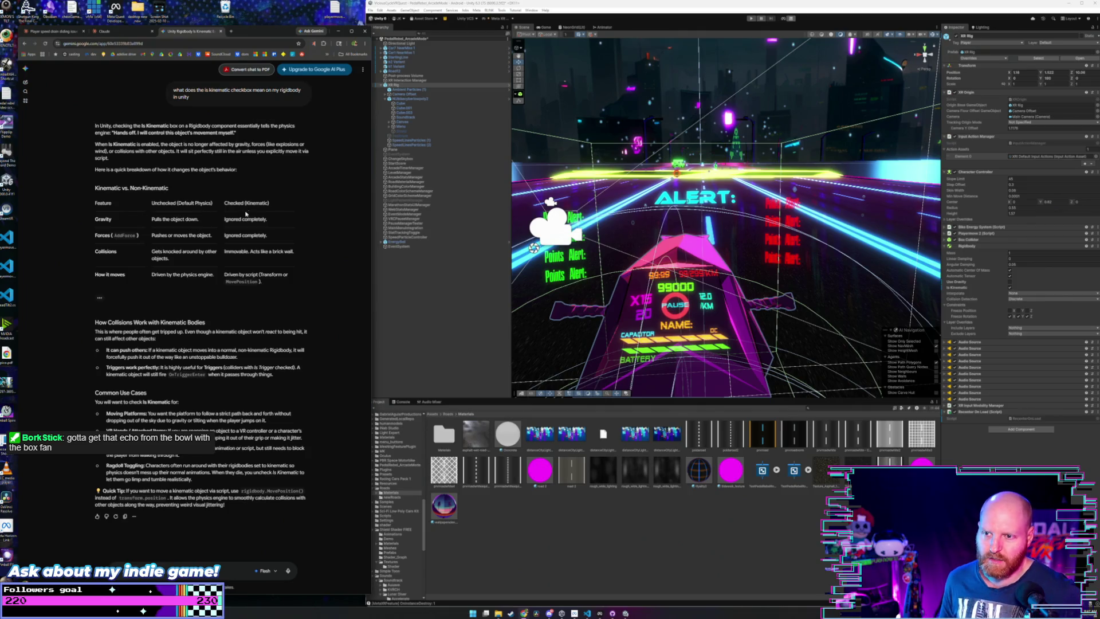
scroll(314, 214, down, 1)
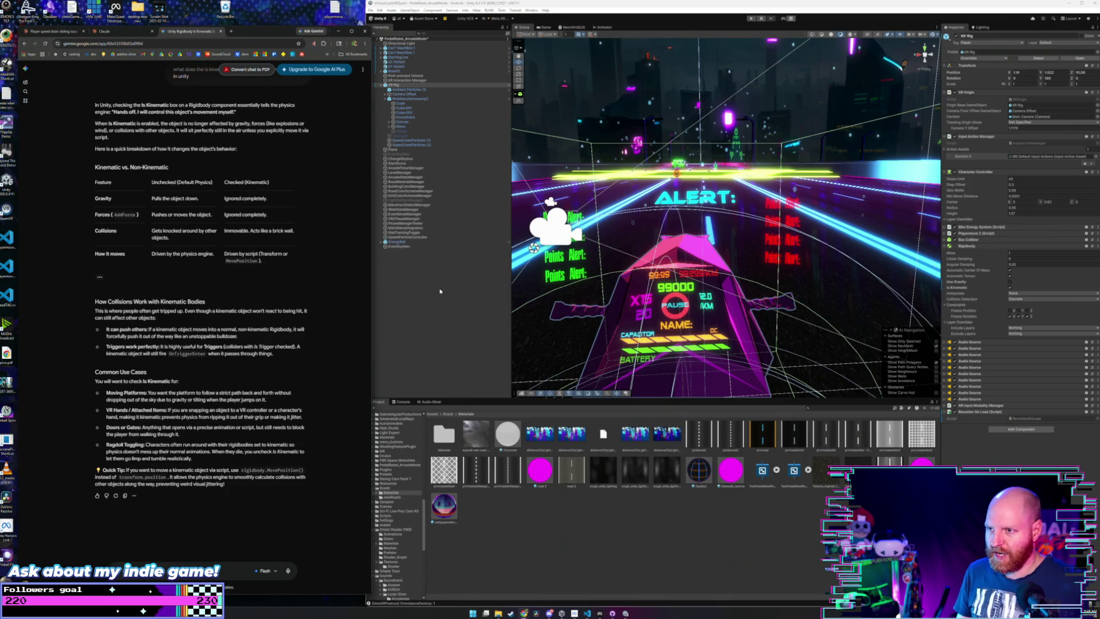
click(433, 265)
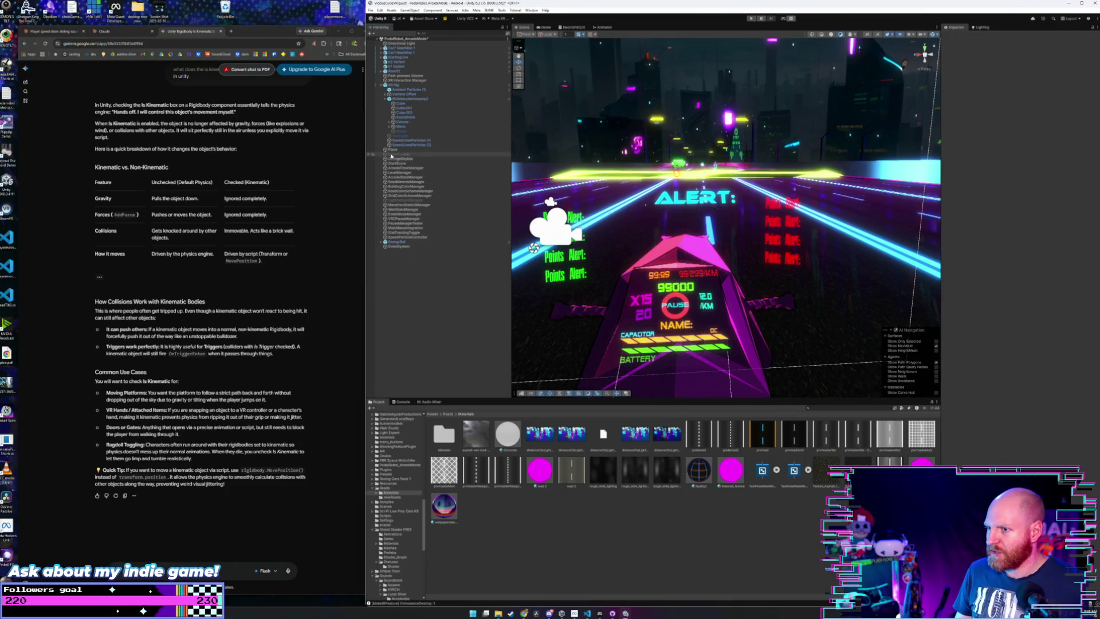
click(406, 84)
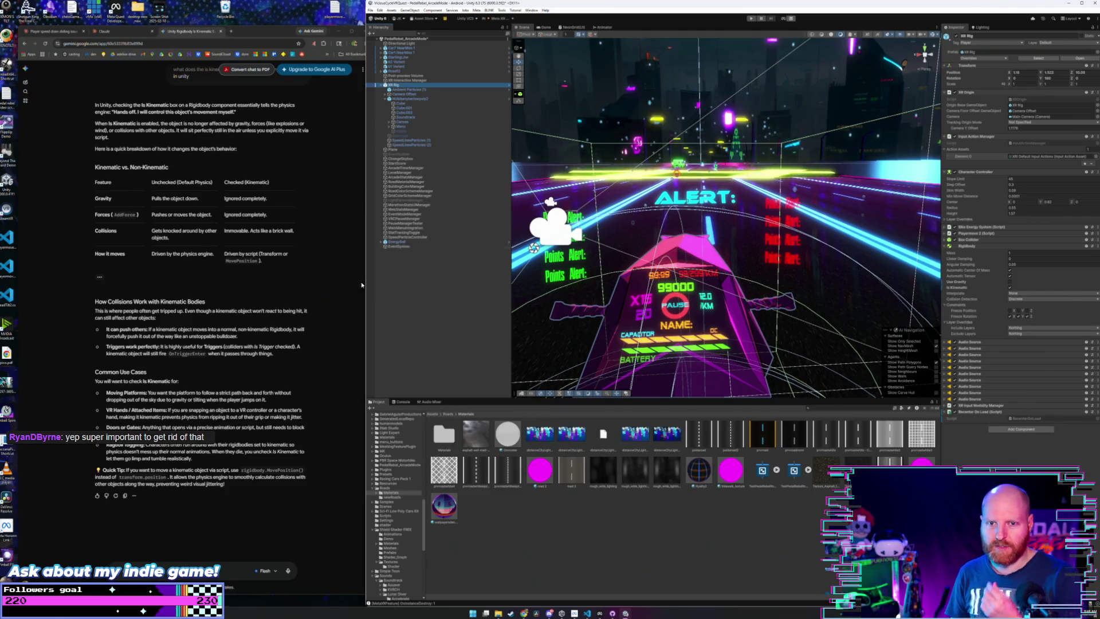
click(302, 293)
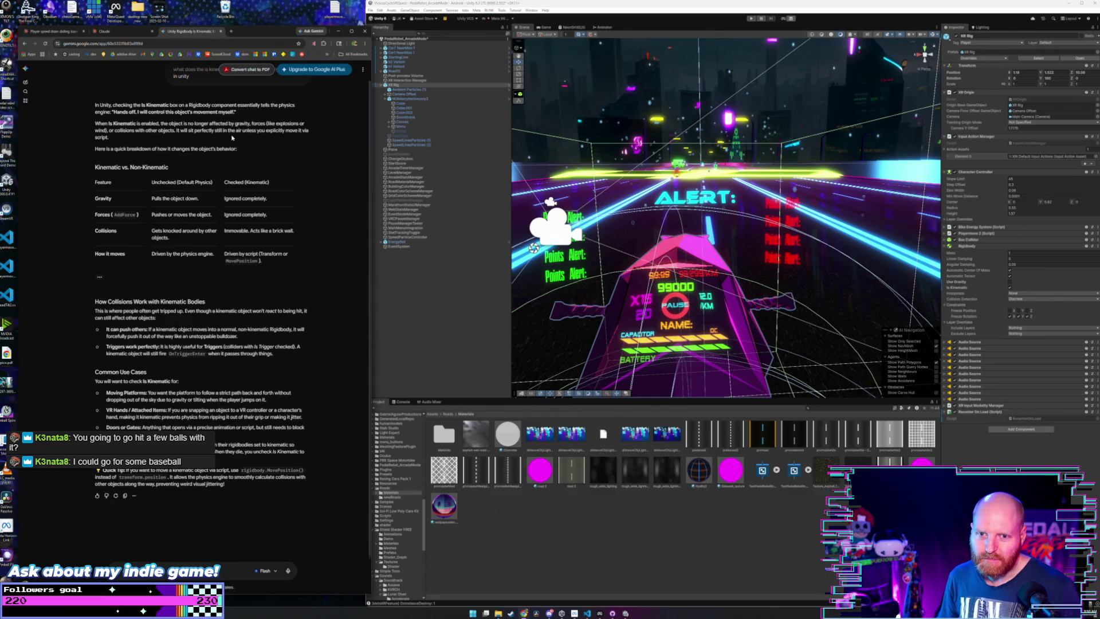
scroll(232, 138, up, 1)
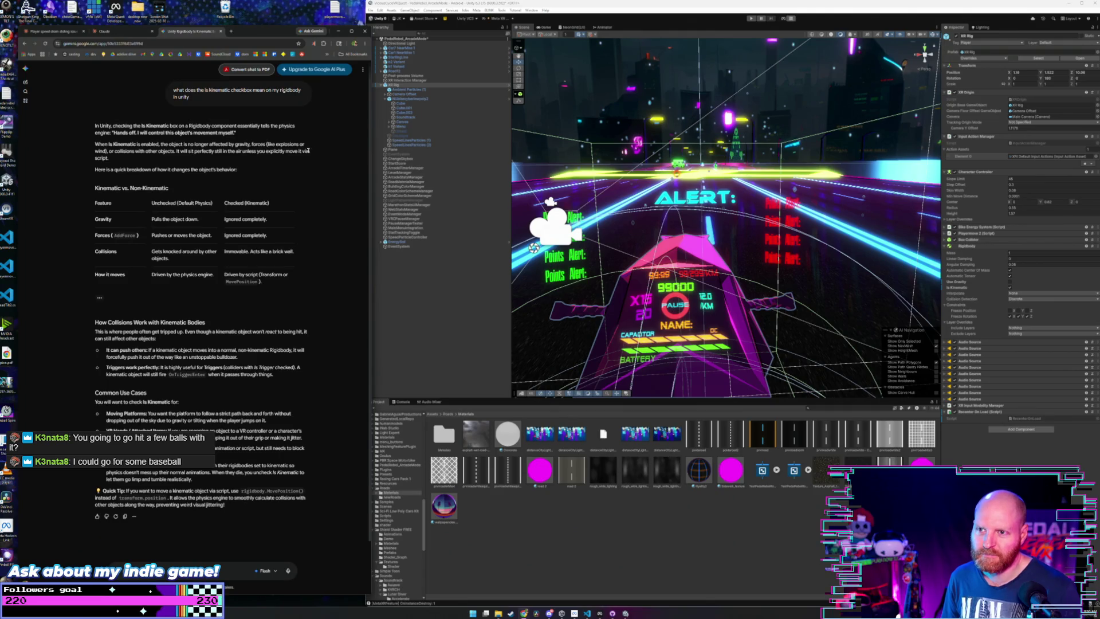
mouse_move(259, 170)
mouse_down()
mouse_move(115, 144)
mouse_move(95, 126)
mouse_up()
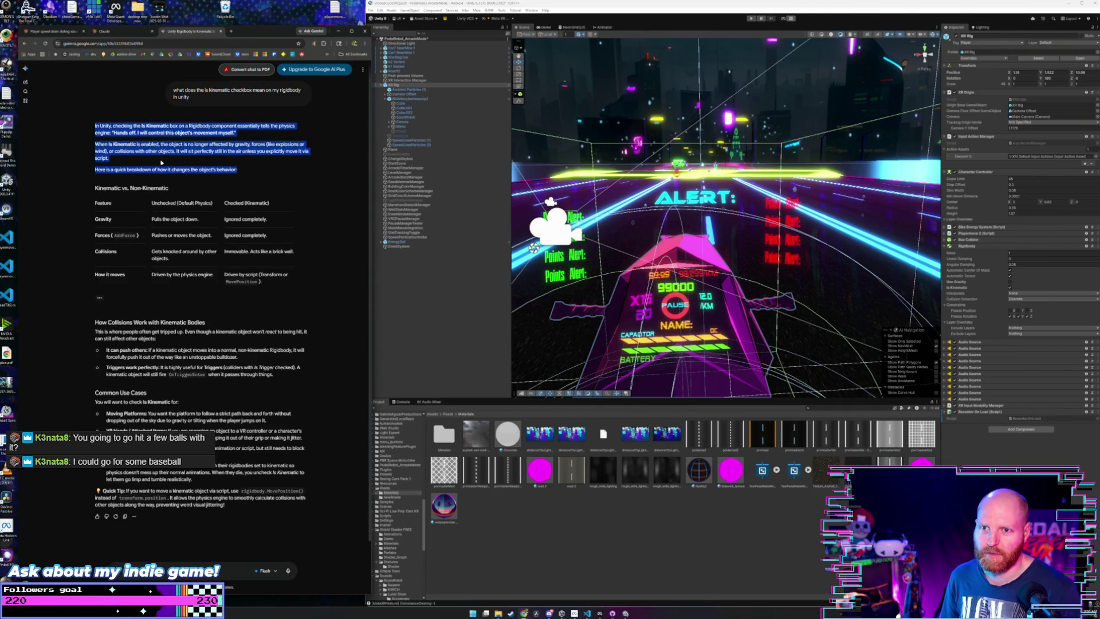
click(227, 170)
scroll(248, 173, down, 1)
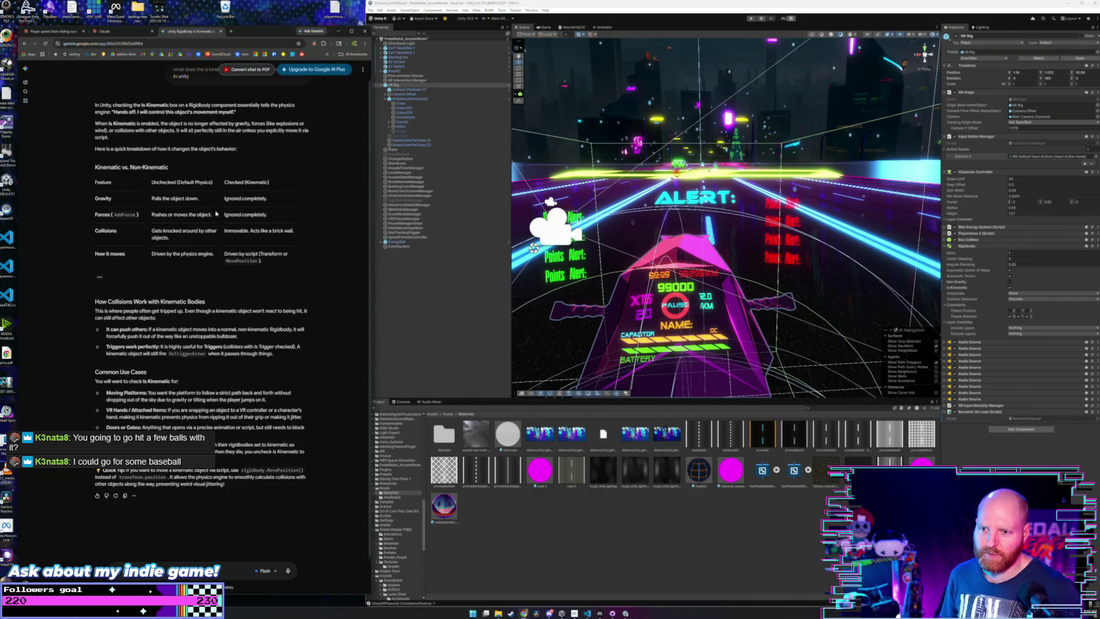
mouse_move(215, 216)
mouse_down()
mouse_move(94, 209)
mouse_move(215, 218)
mouse_up()
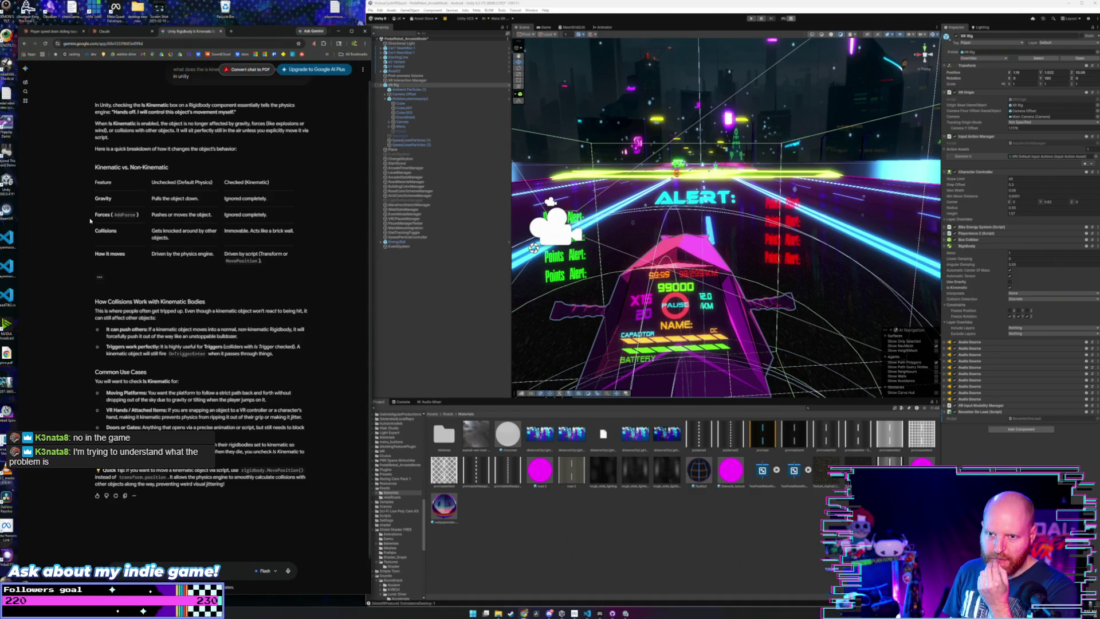
mouse_move(95, 218)
mouse_down()
mouse_move(183, 189)
mouse_move(159, 217)
mouse_move(272, 219)
mouse_up()
click(273, 218)
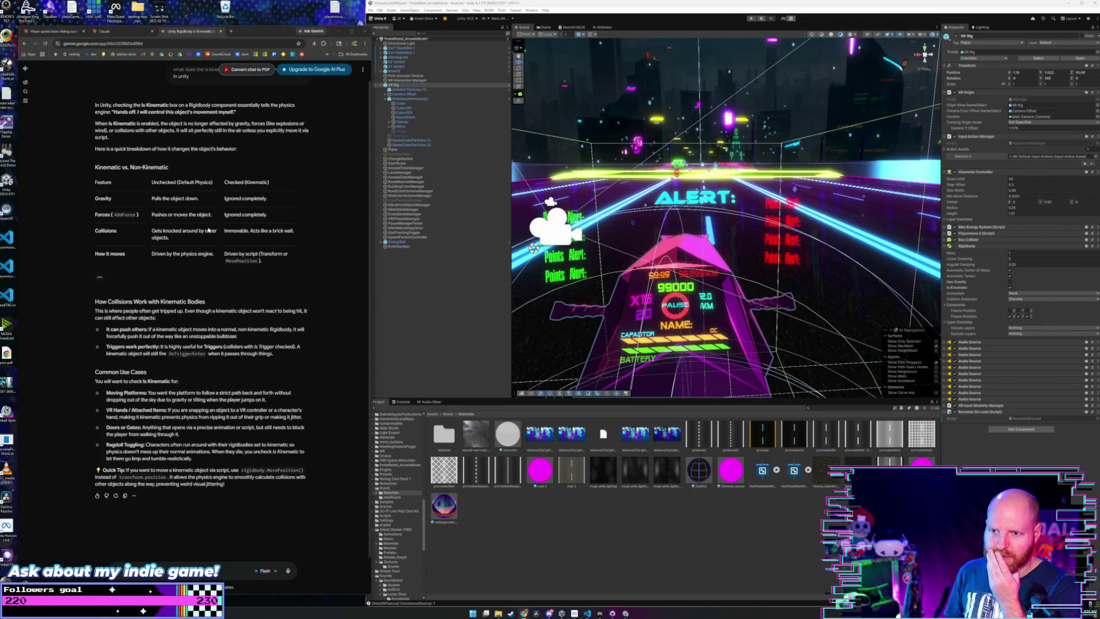
mouse_move(113, 184)
mouse_down()
mouse_move(269, 217)
mouse_move(293, 267)
mouse_up()
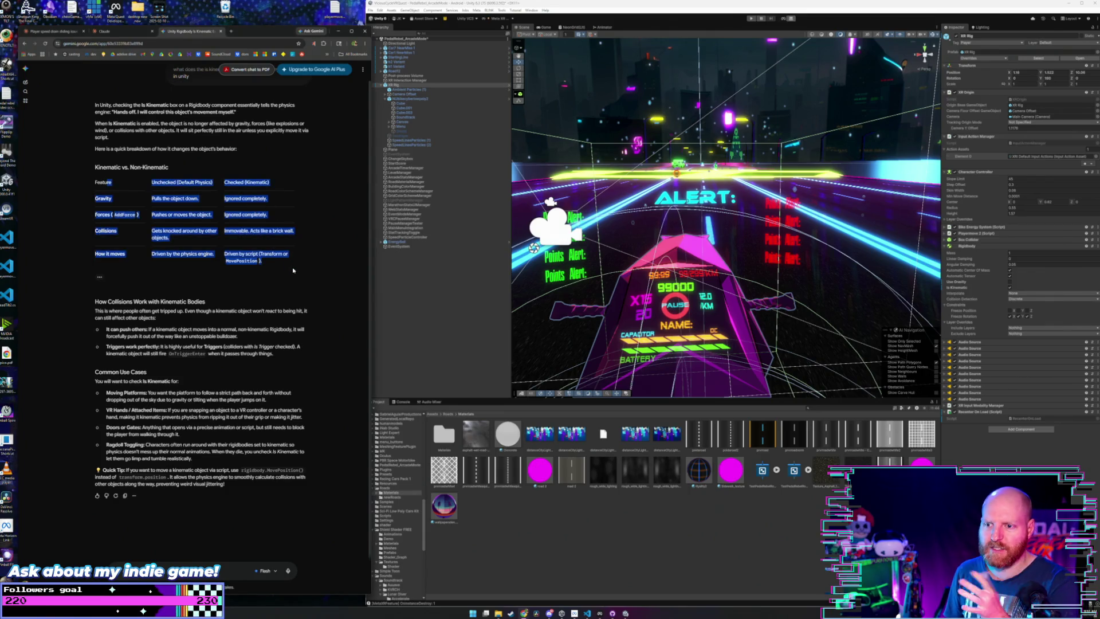
click(292, 267)
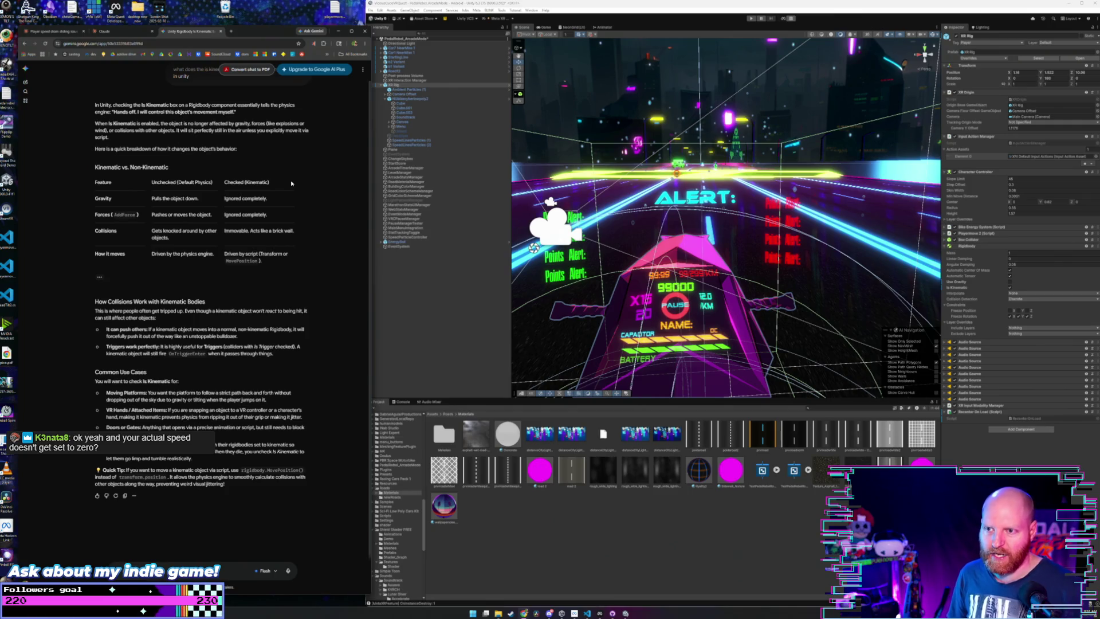
drag(287, 180, 94, 184)
click(280, 200)
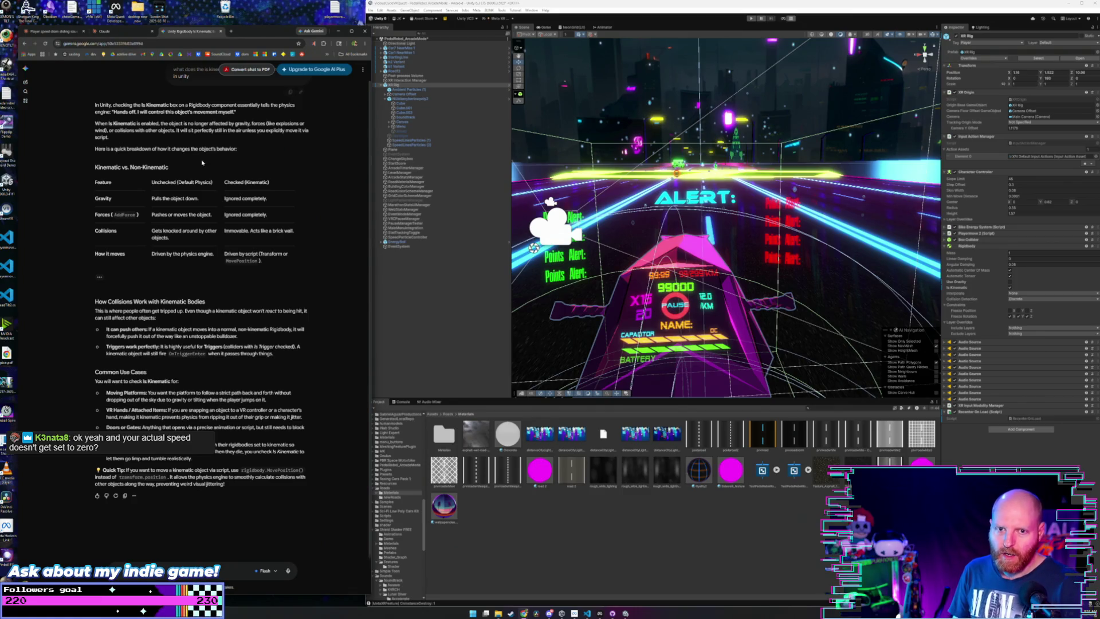
- Compare Claude's and Gemini's Is Kinematic advice, ending on Claude's 'Player speed drain sliding' chat
click(117, 35)
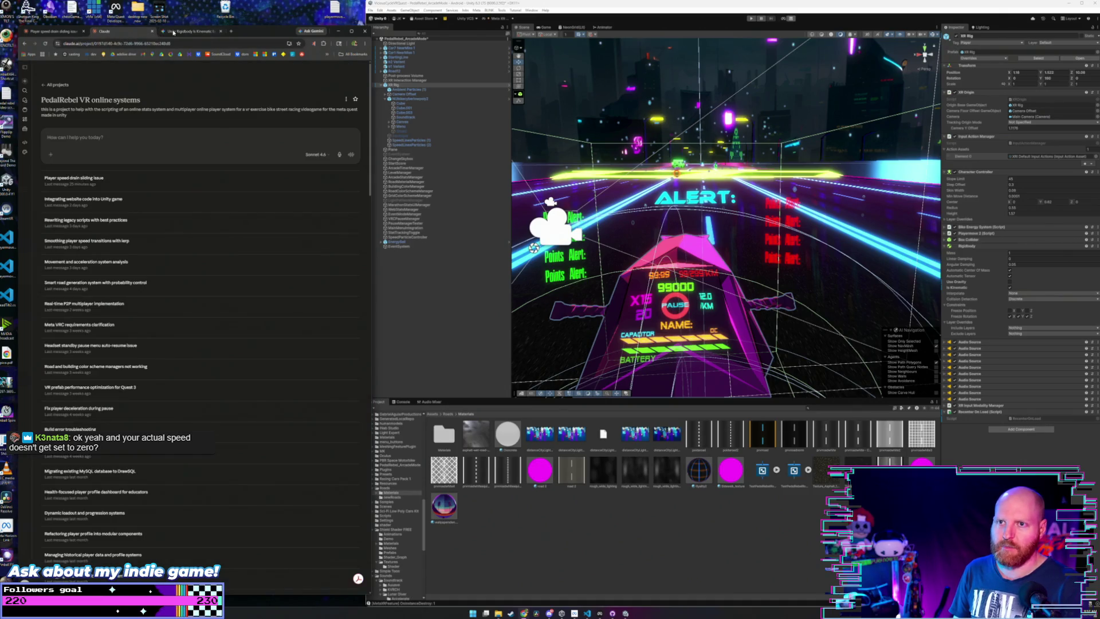
click(188, 32)
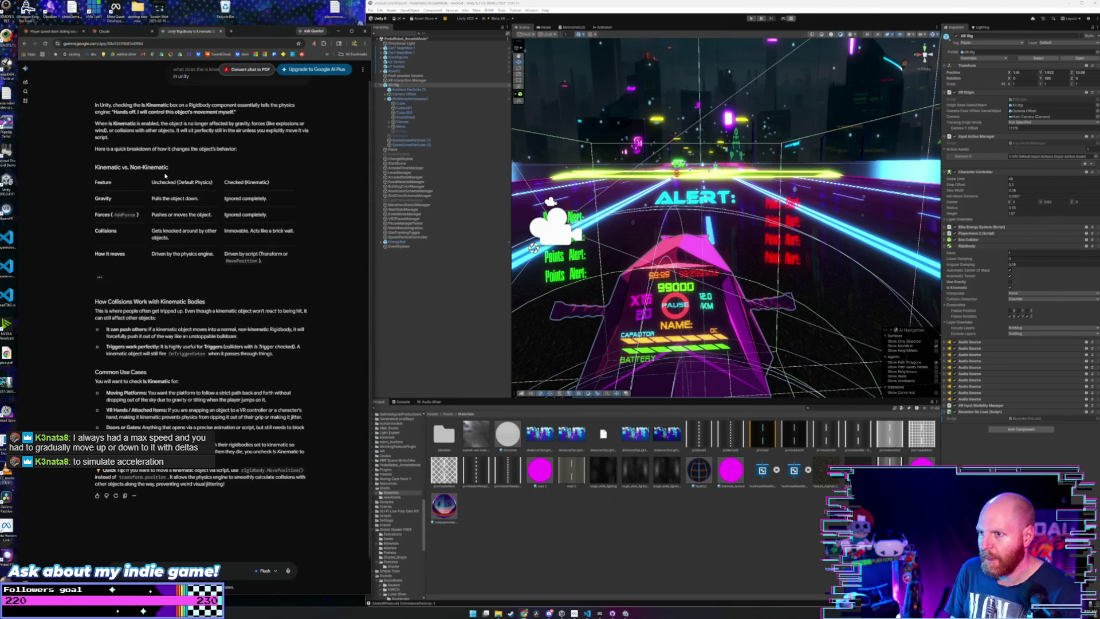
click(104, 33)
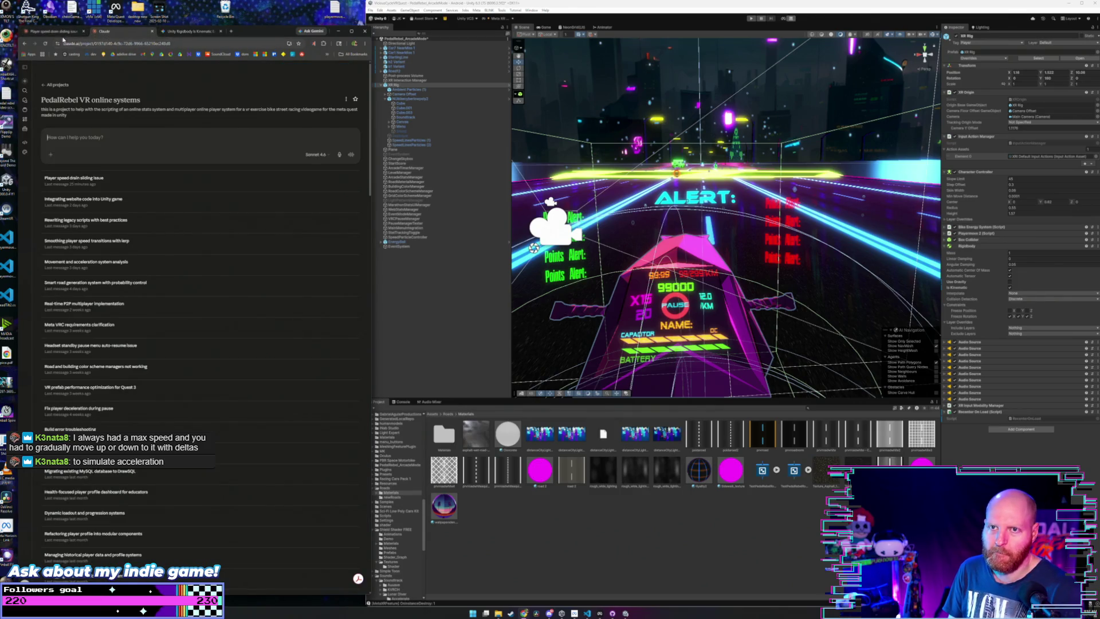
click(171, 31)
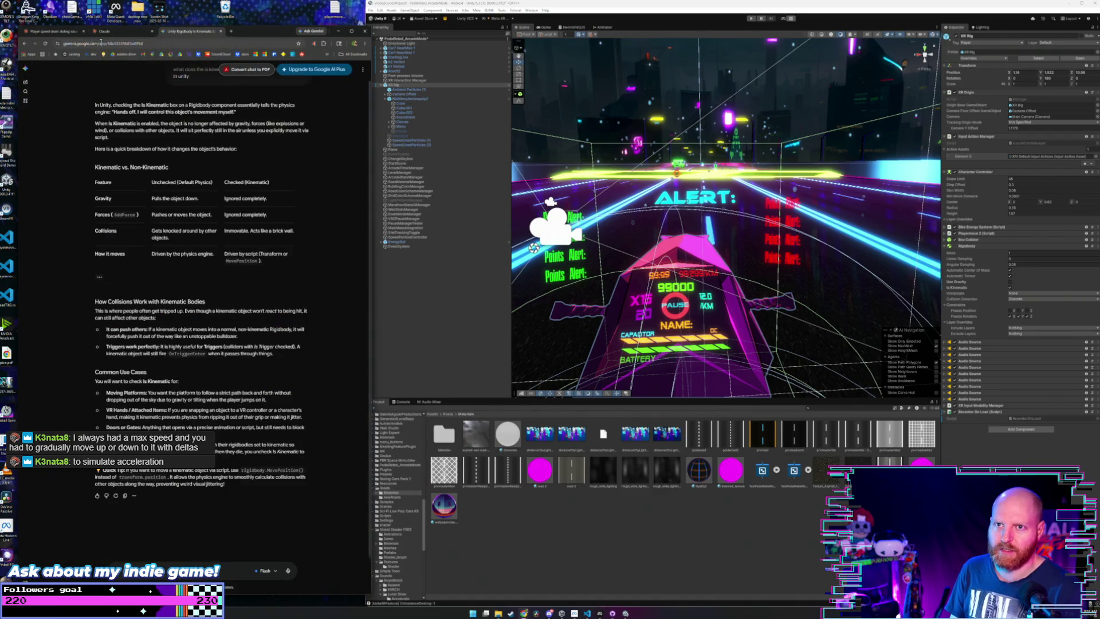
click(66, 32)
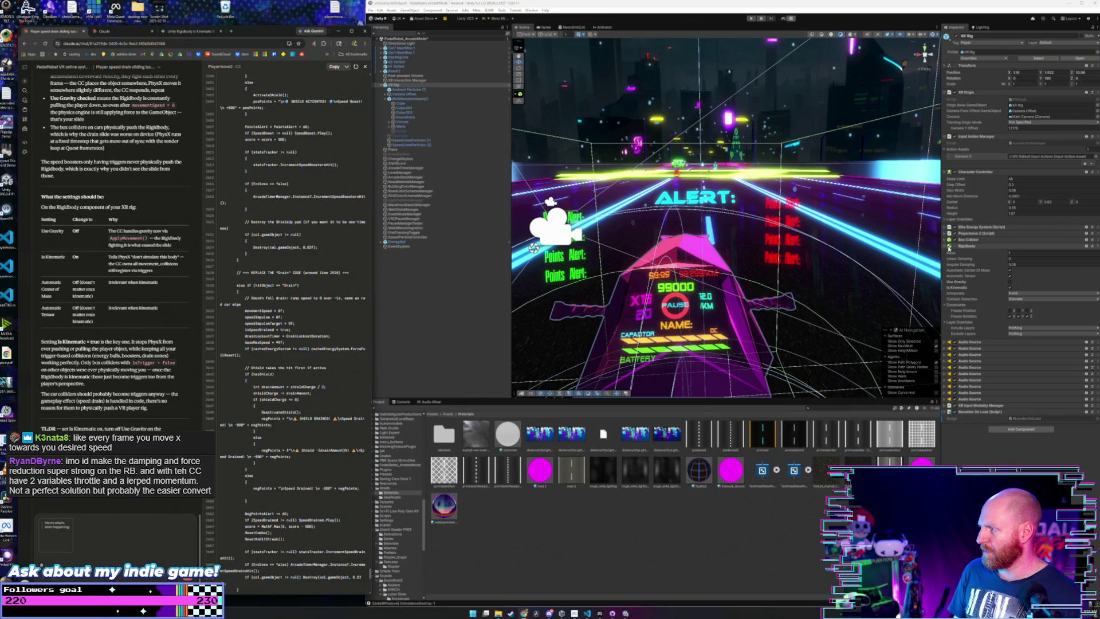
- Expand the XR Rig's Playermove 2 script and review its alert, energy and movement settings
click(945, 233)
scroll(944, 253, down, 3)
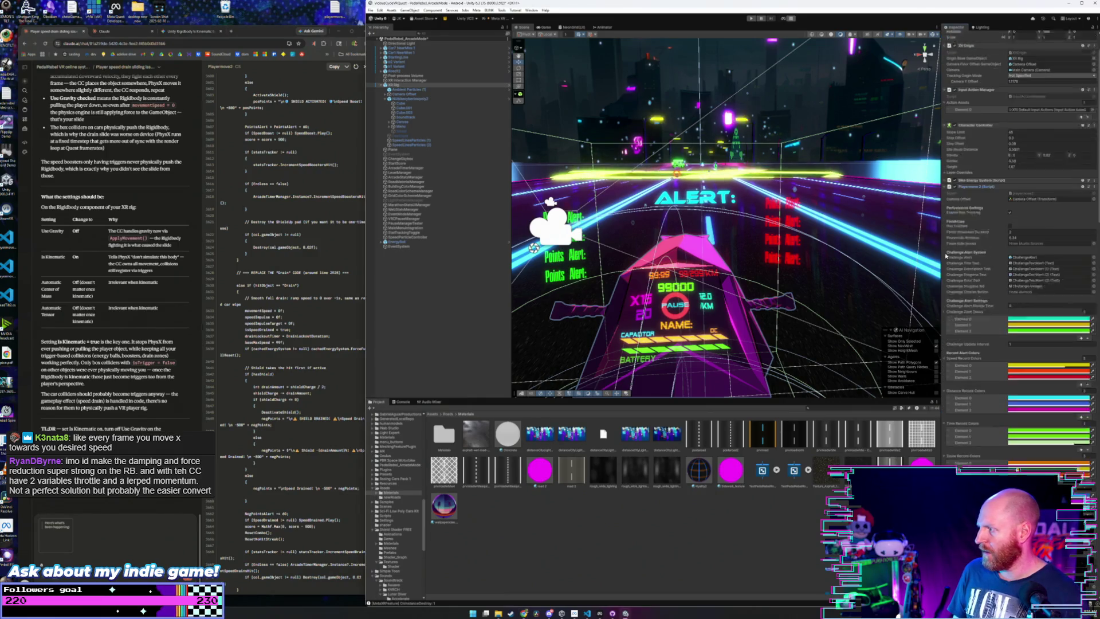
scroll(944, 257, down, 10)
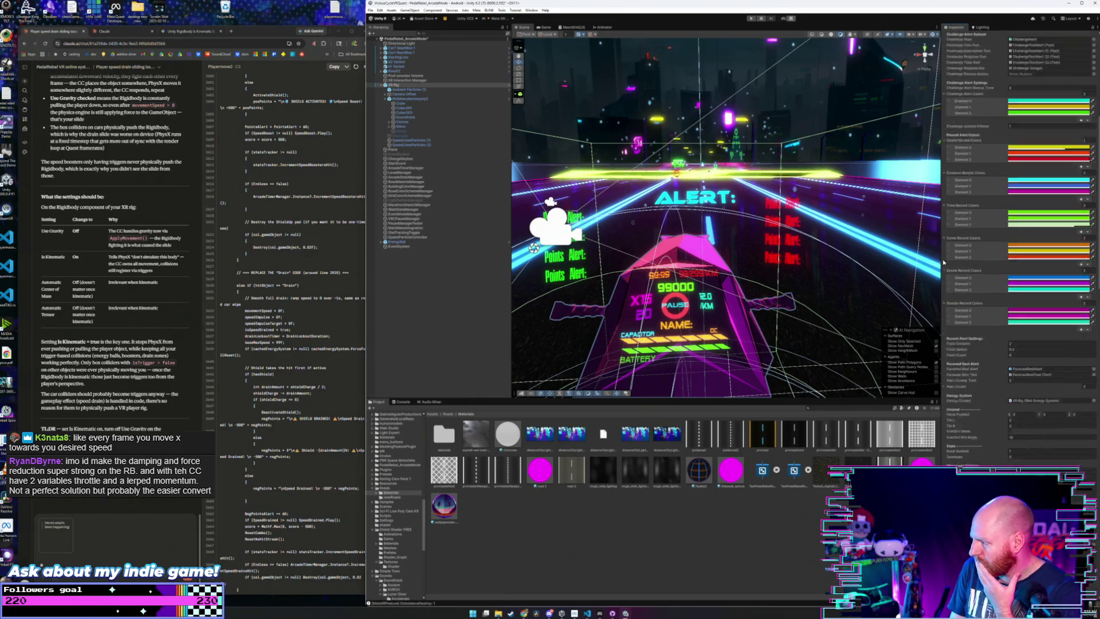
scroll(945, 270, down, 2)
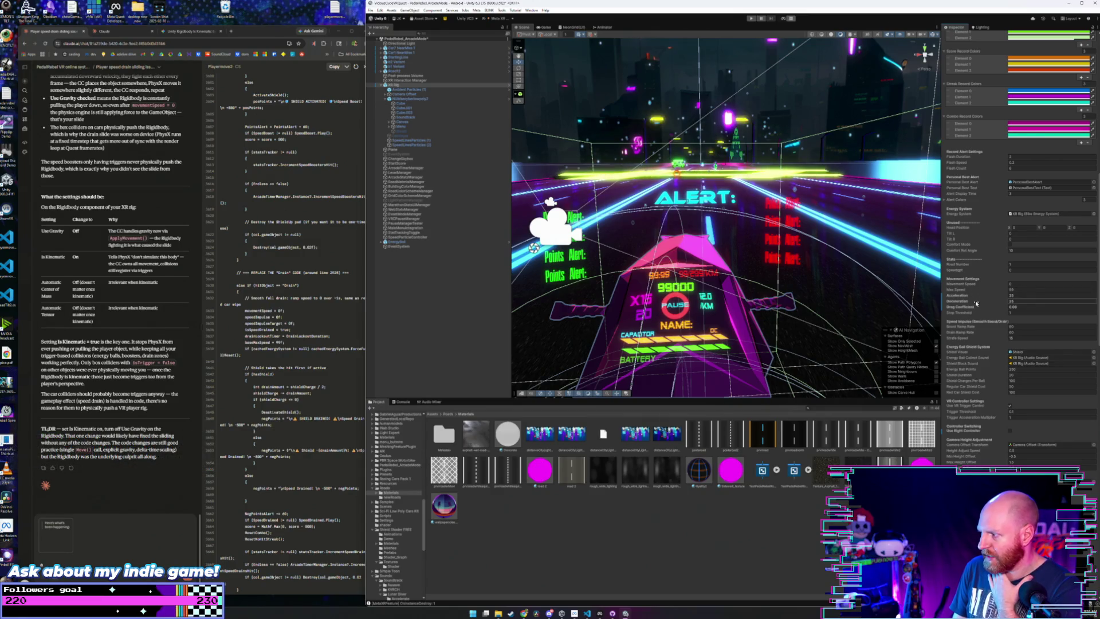
mouse_move(975, 313)
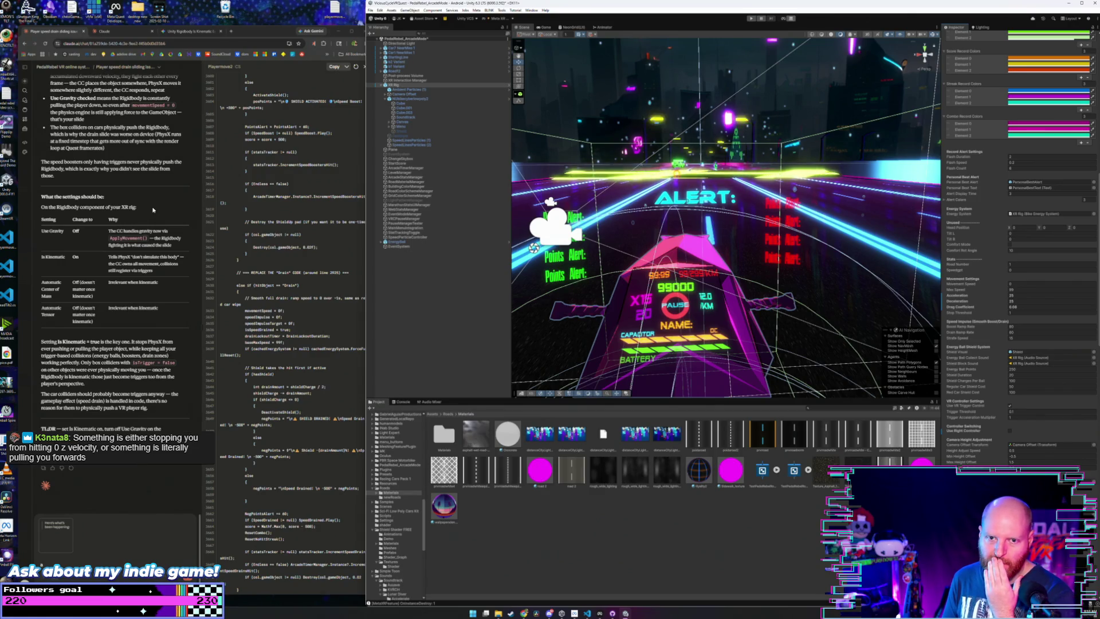
scroll(153, 210, up, 2)
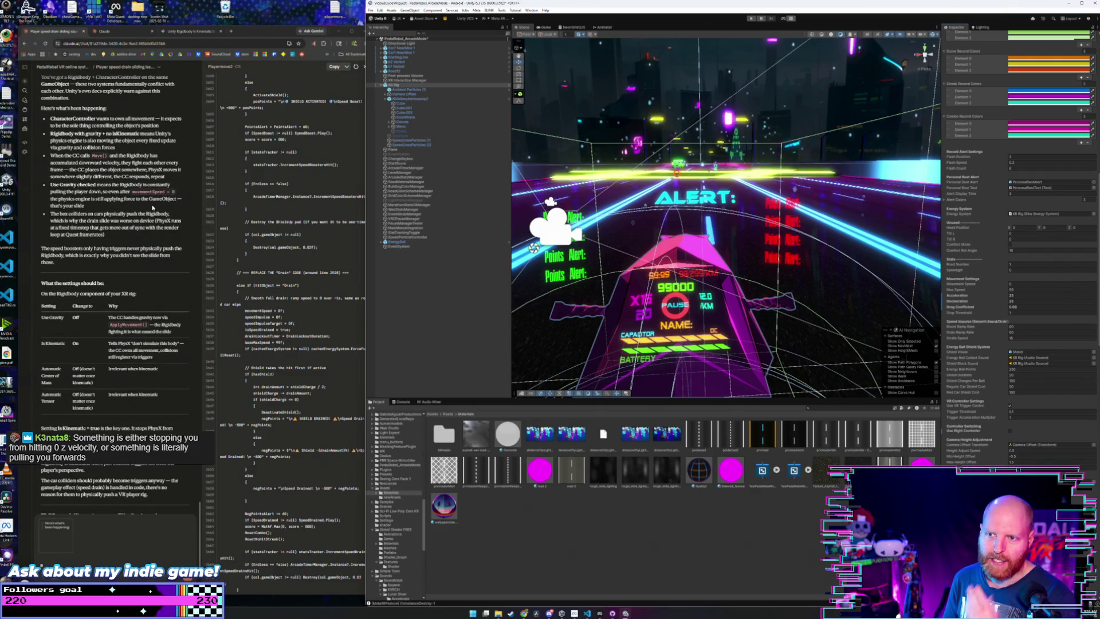
scroll(152, 203, down, 2)
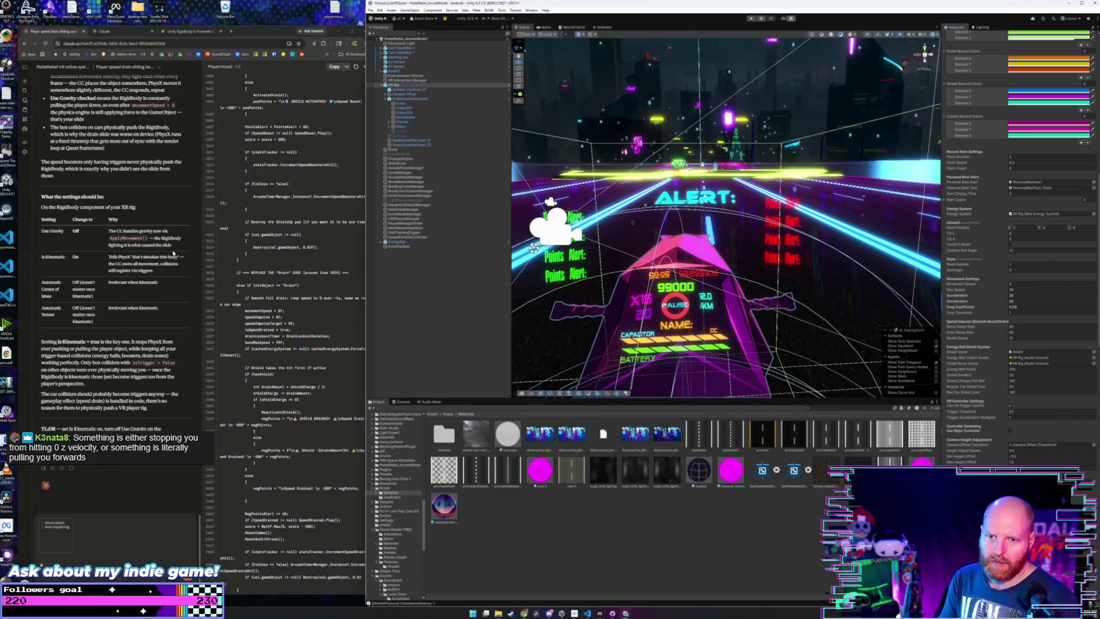
scroll(173, 253, up, 2)
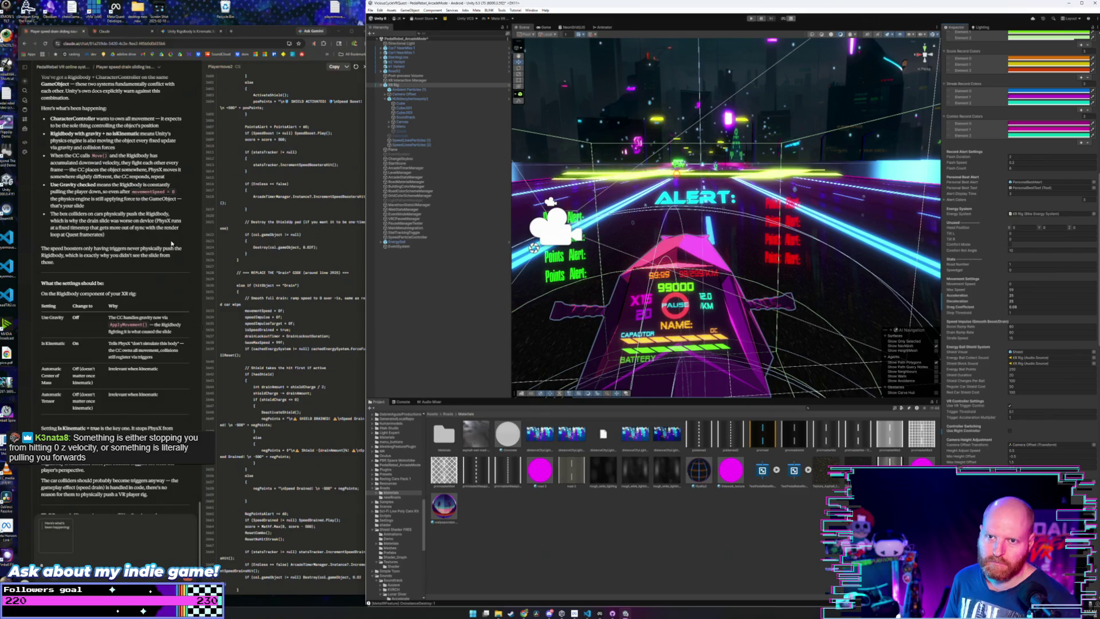
scroll(171, 244, down, 2)
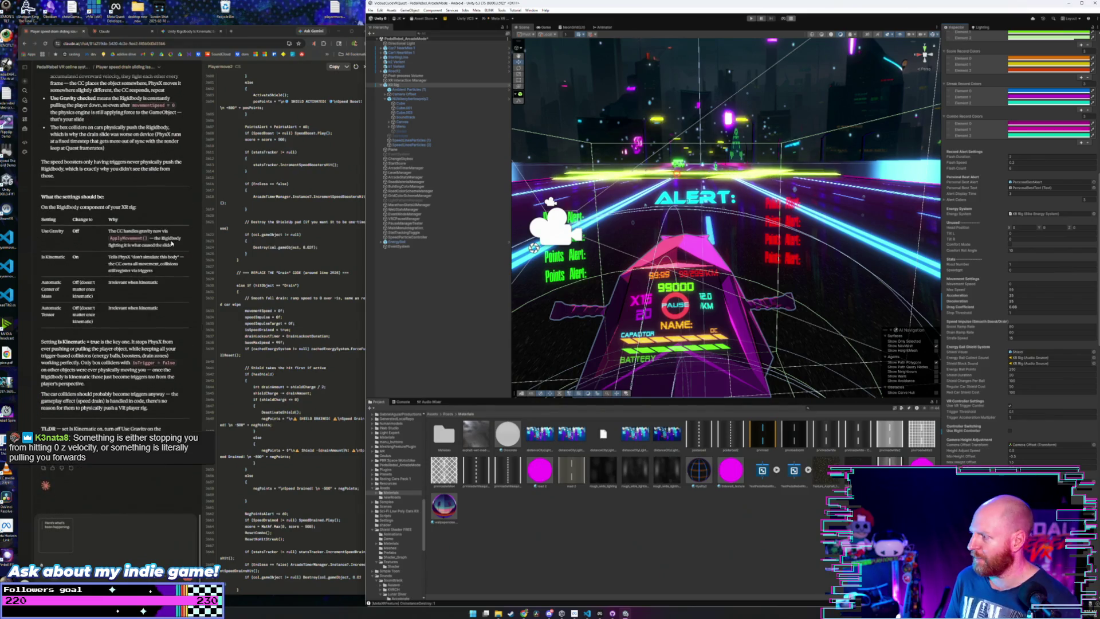
click(415, 85)
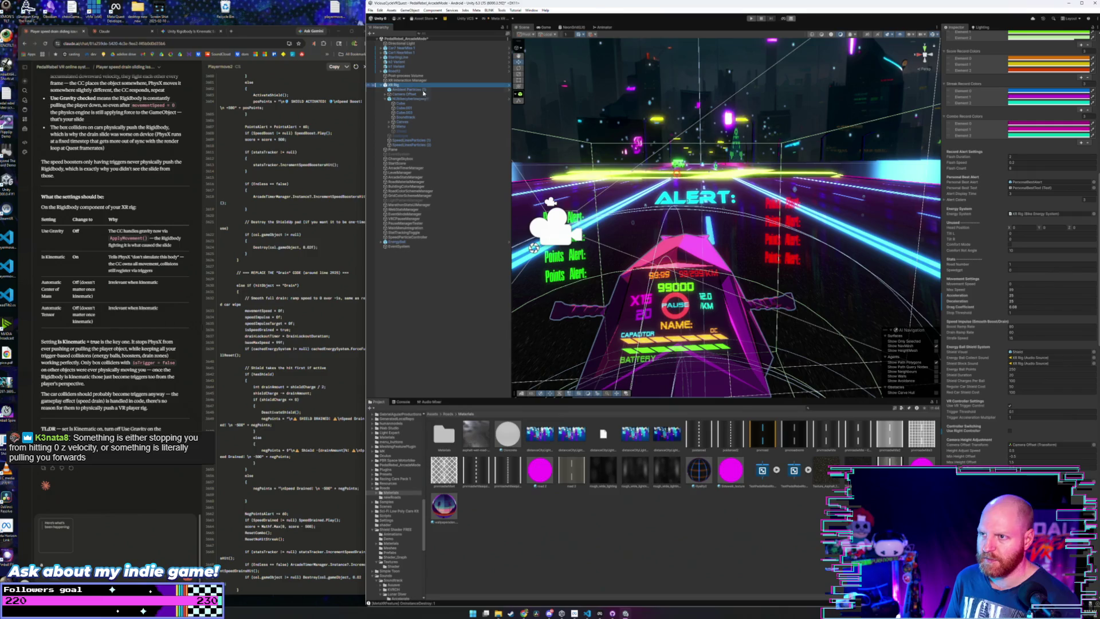
scroll(972, 173, up, 10)
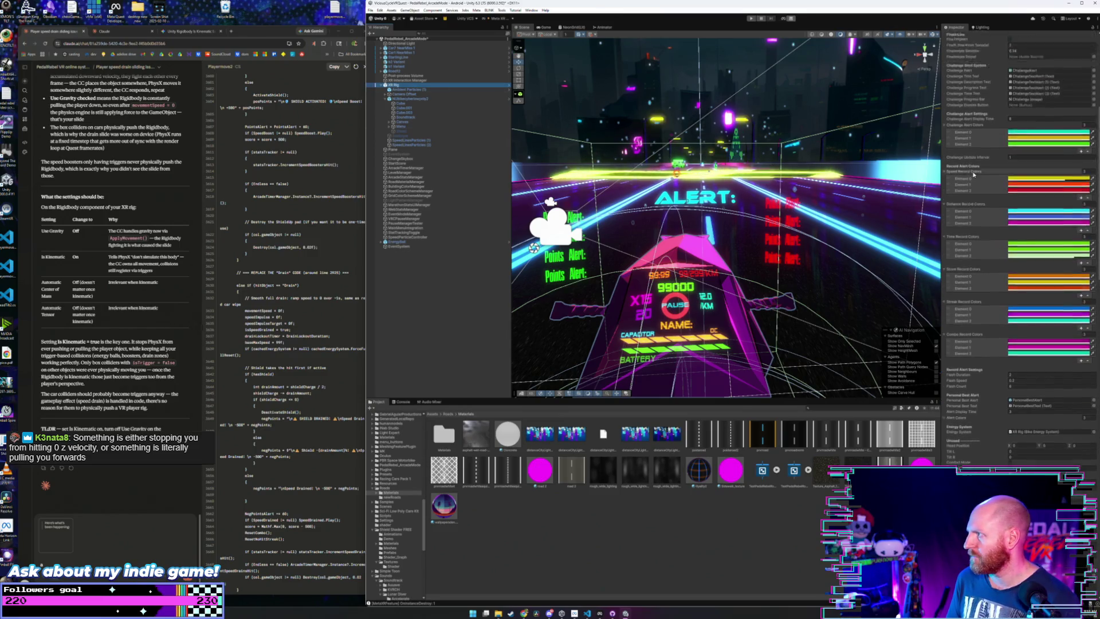
scroll(972, 173, up, 3)
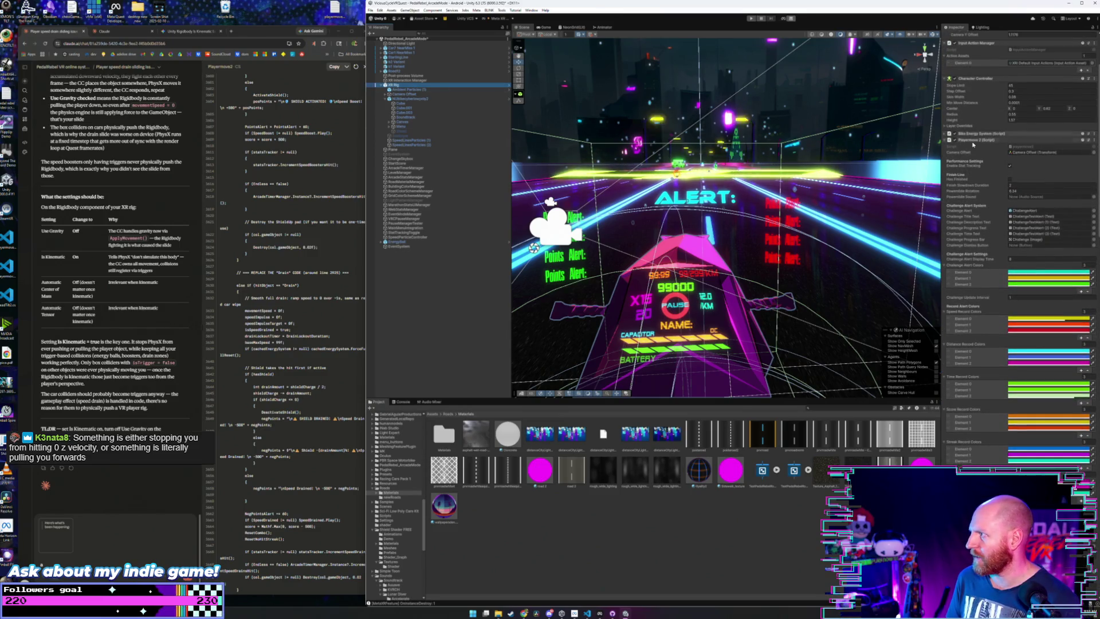
click(982, 141)
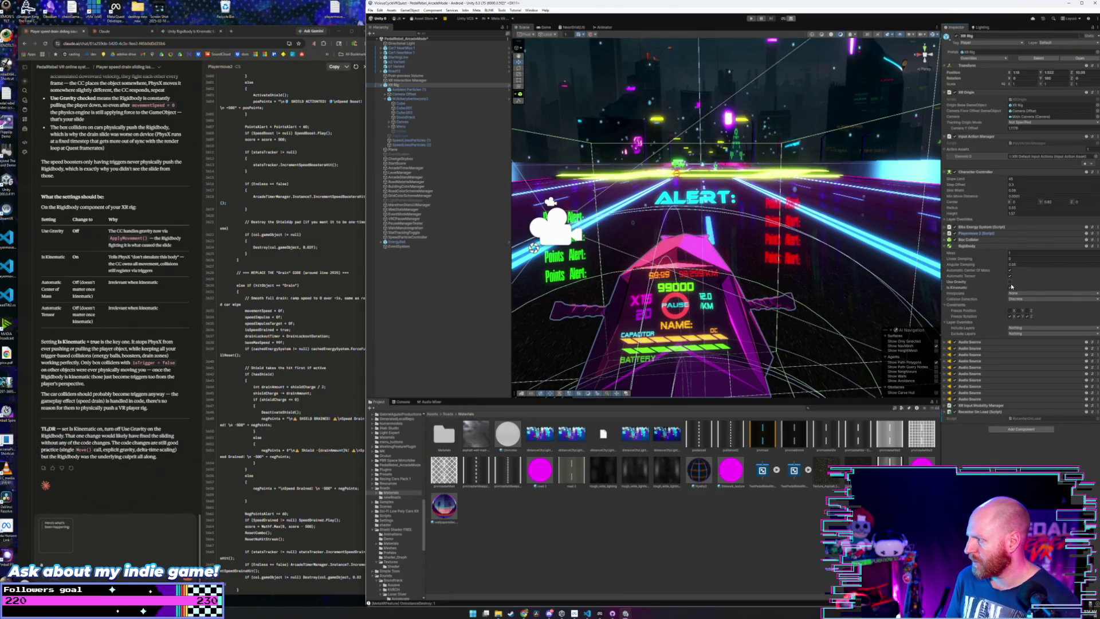
- Open and close Unity's Edit menu without choosing a command, keeping the Rigidbody settings in view
click(380, 10)
click(379, 11)
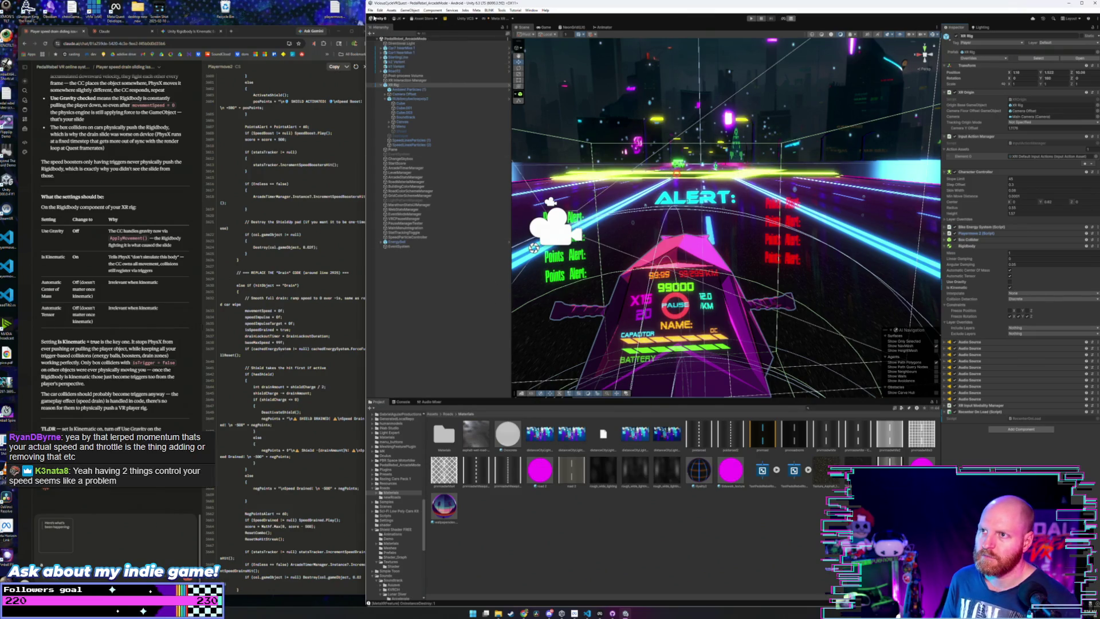
click(369, 10)
click(370, 10)
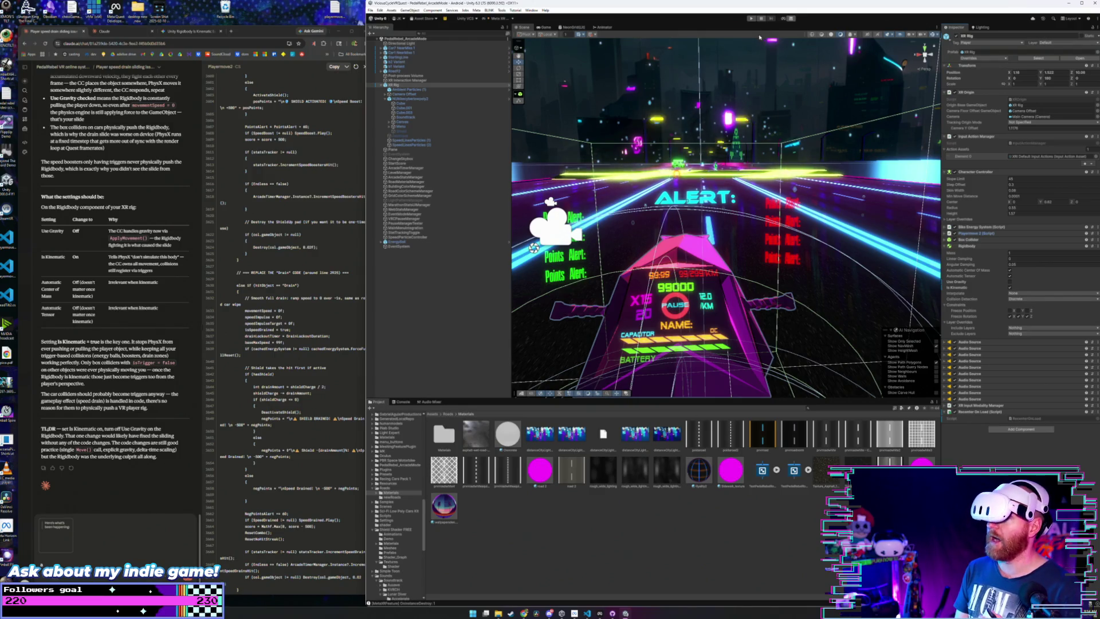
- Start Play mode and wait for the reload so the game runs for headset testing
click(751, 18)
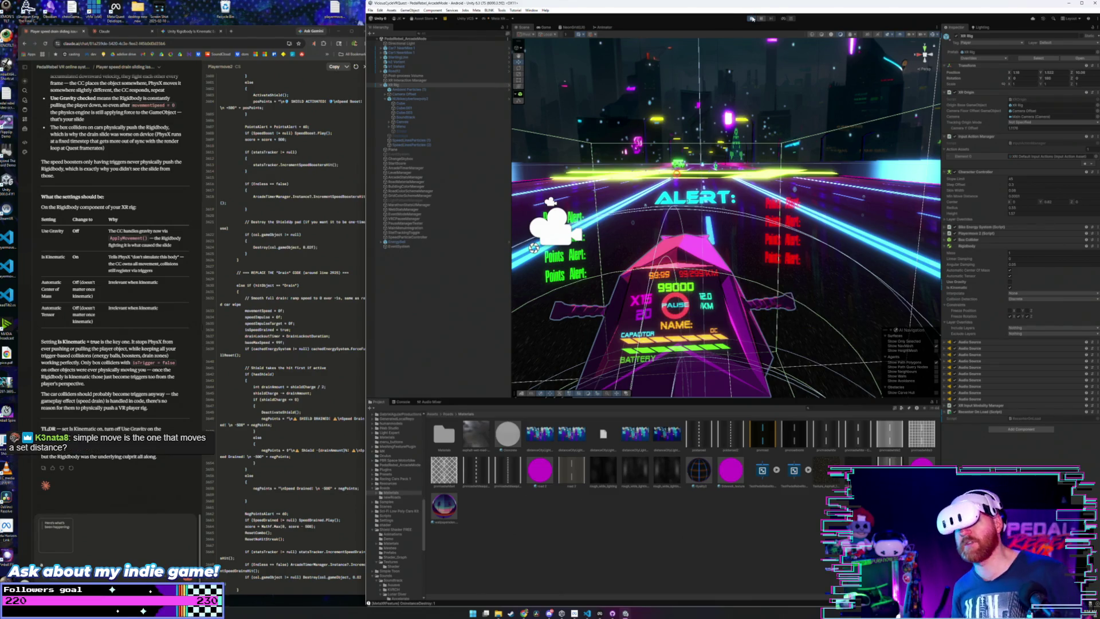
click(752, 19)
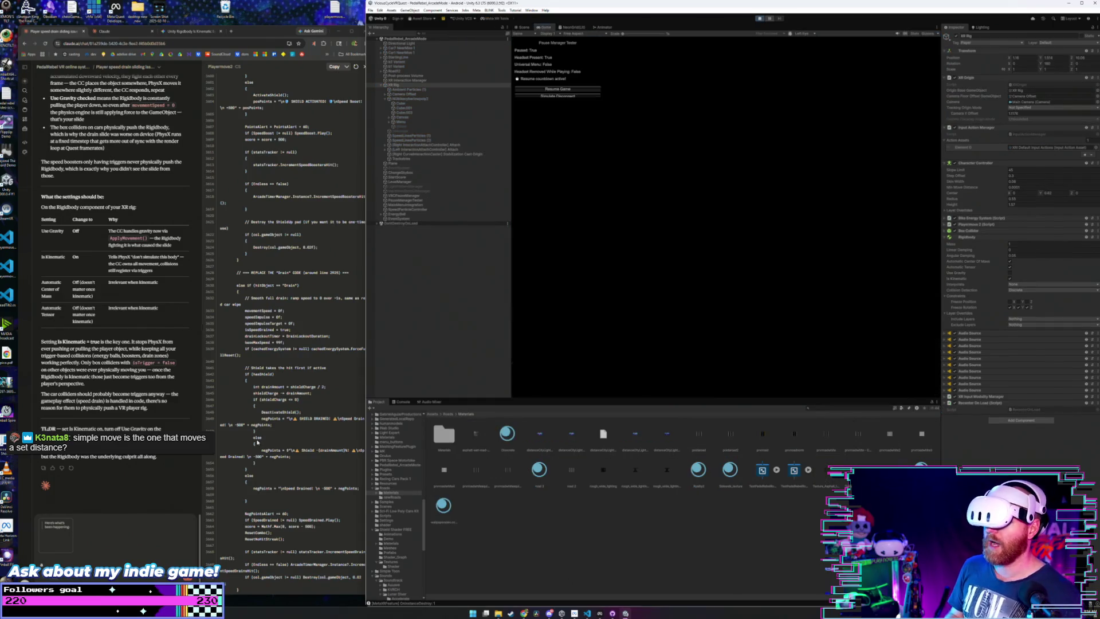
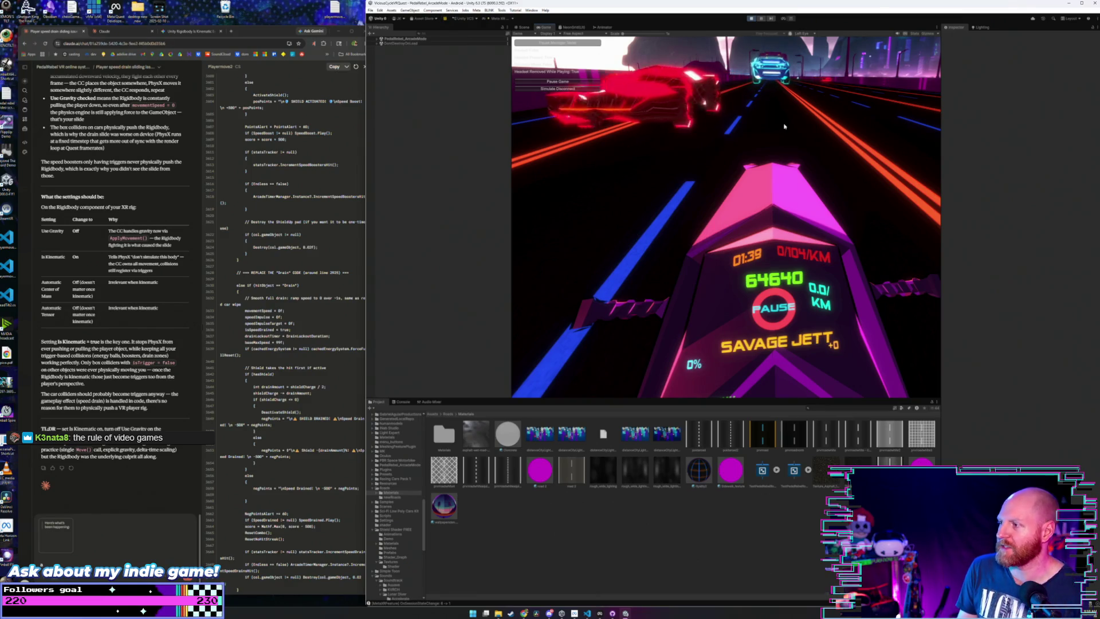
- Exit Play mode so the neon racing scene is editable again
click(751, 18)
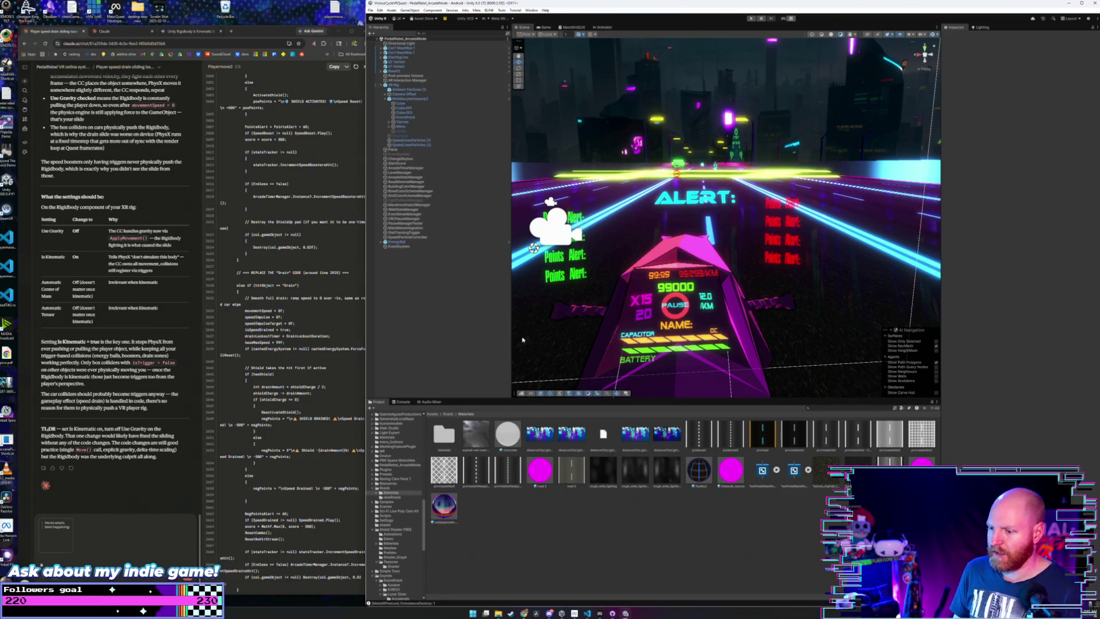
- In Roads > newRoads, look through several road prefabs, ending in road12's Prefab mode
click(446, 414)
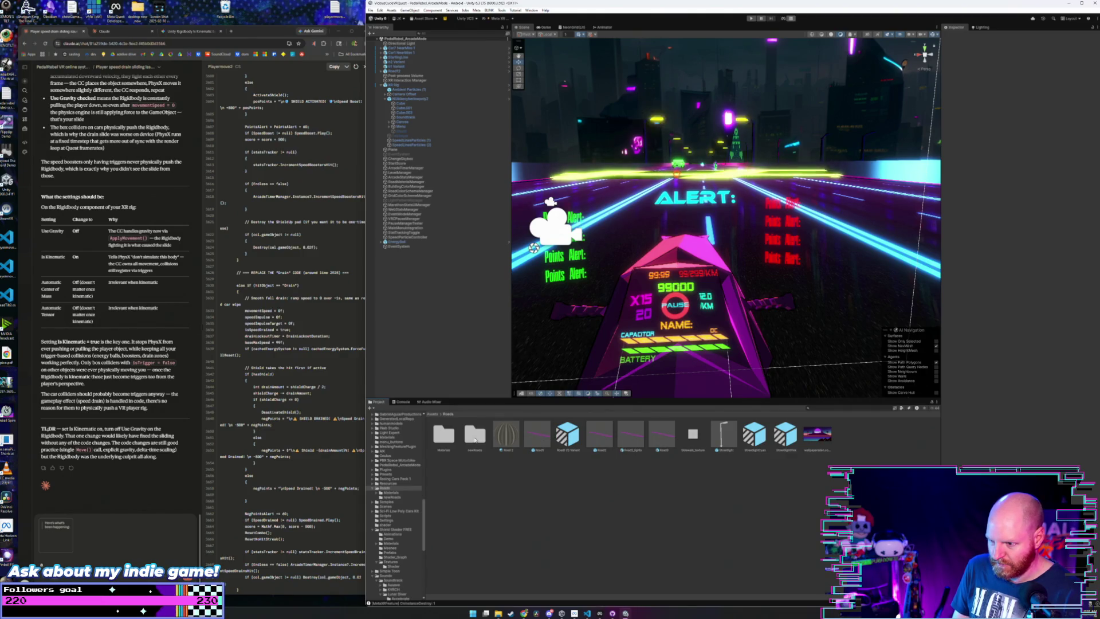
double_click(475, 434)
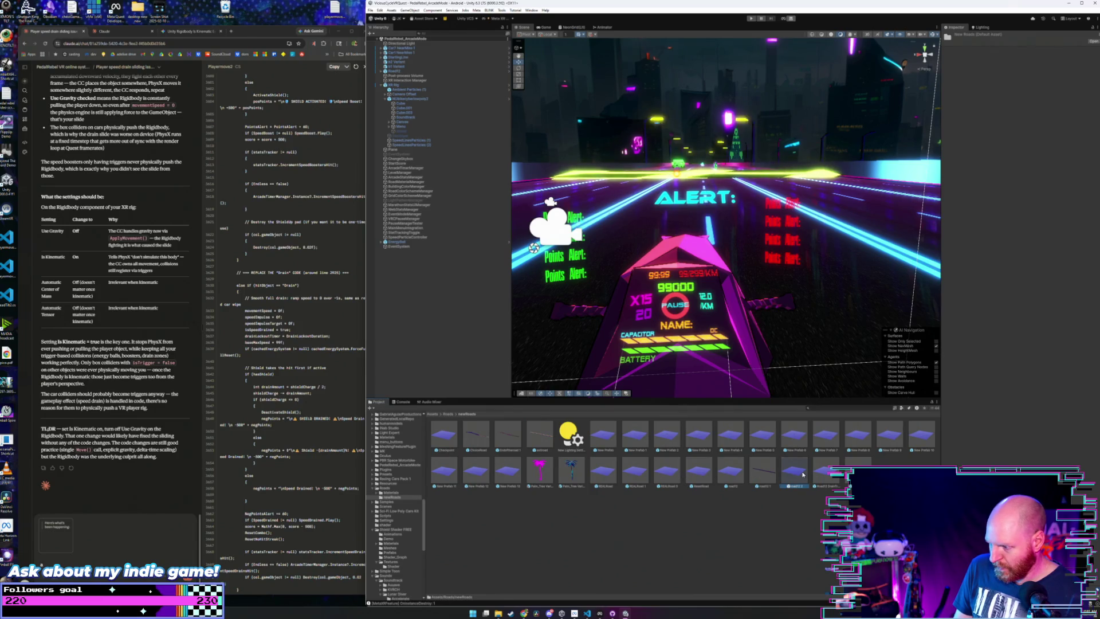
double_click(771, 468)
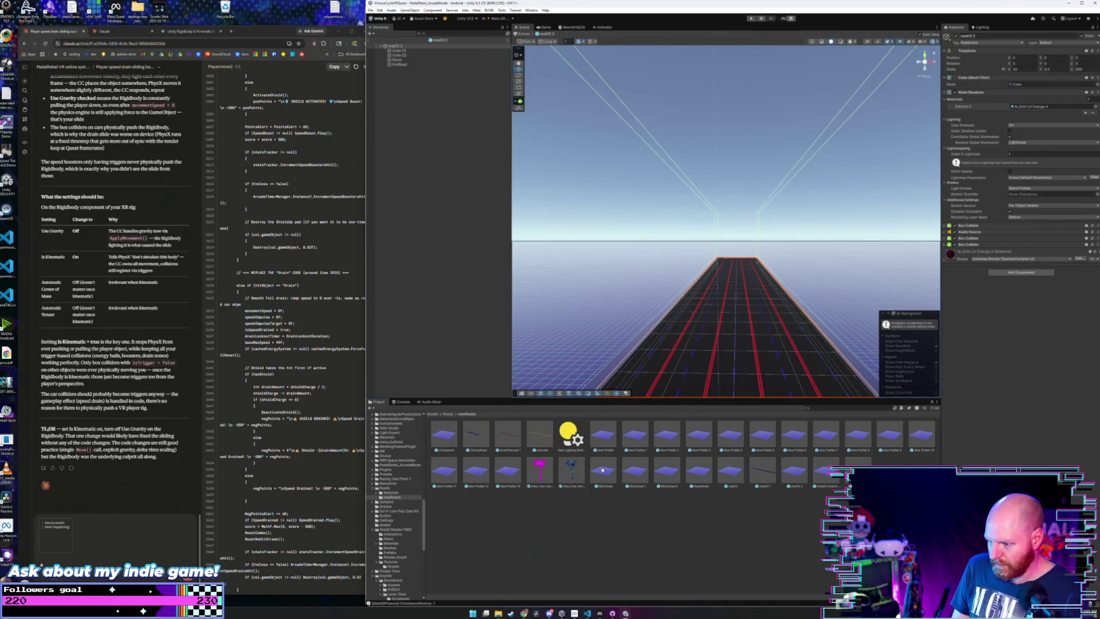
click(516, 472)
double_click(634, 470)
double_click(797, 473)
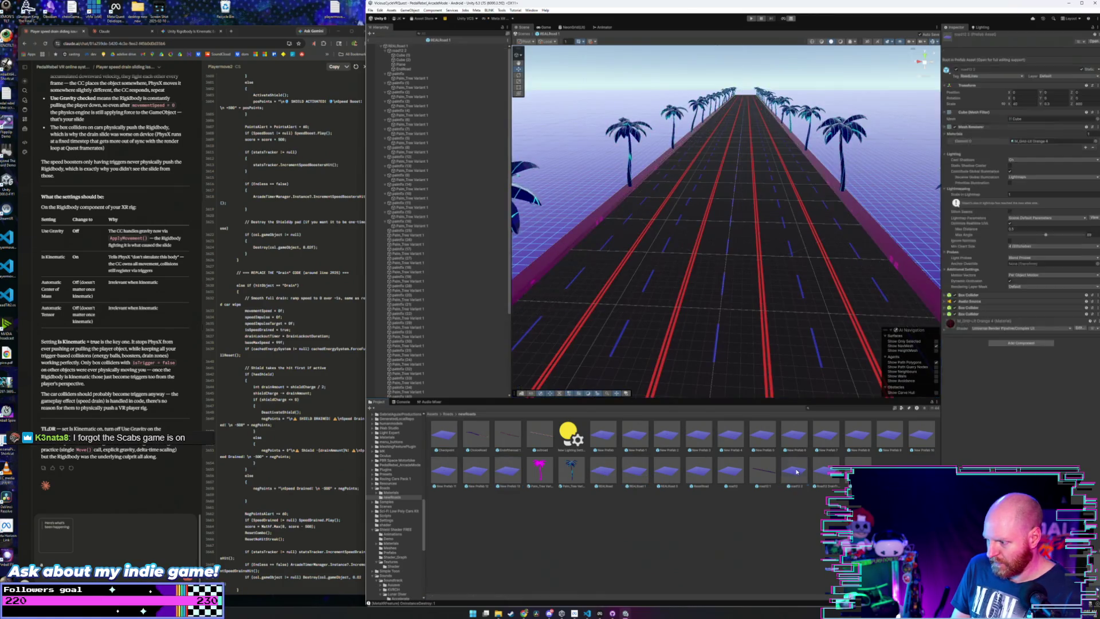
double_click(759, 472)
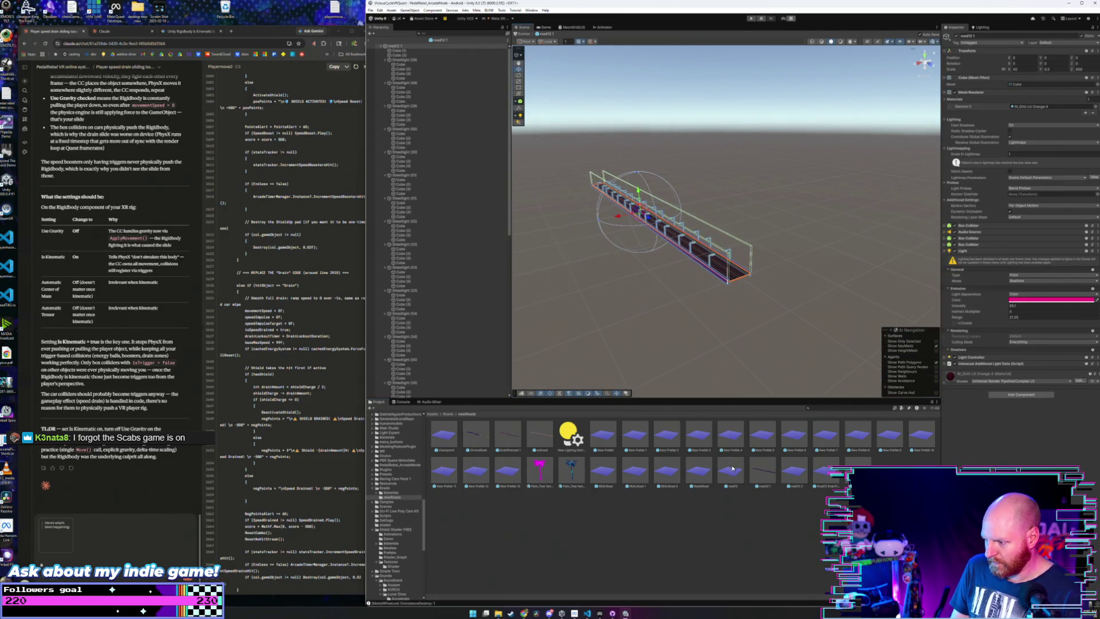
double_click(732, 467)
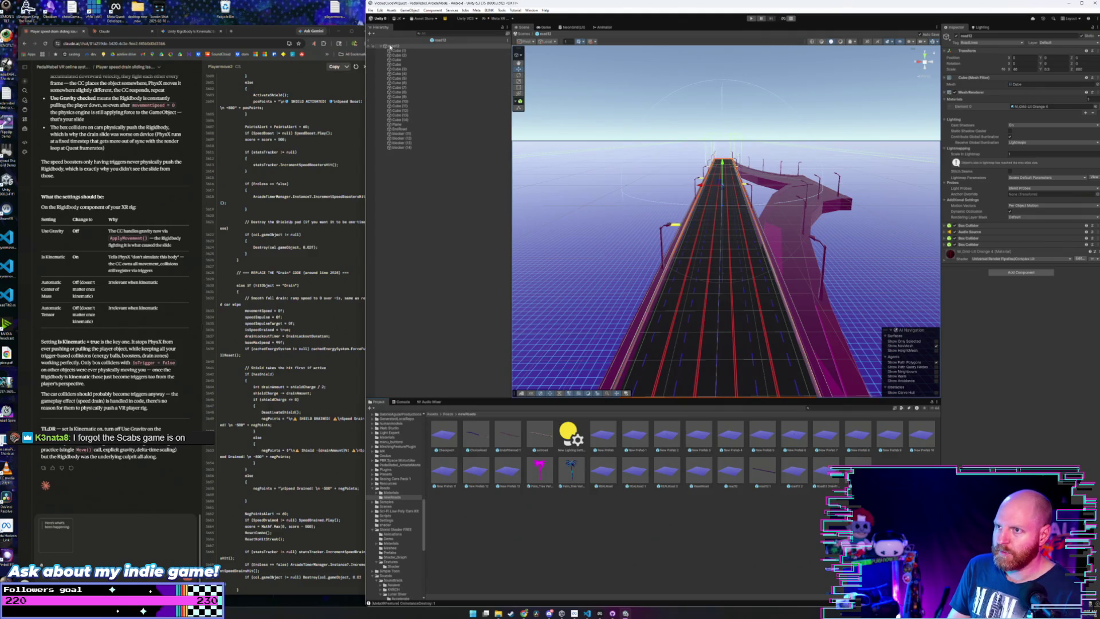
- Reopen the road12 prefab and apply the Syalty2 material from Roads/Materials to it
click(389, 45)
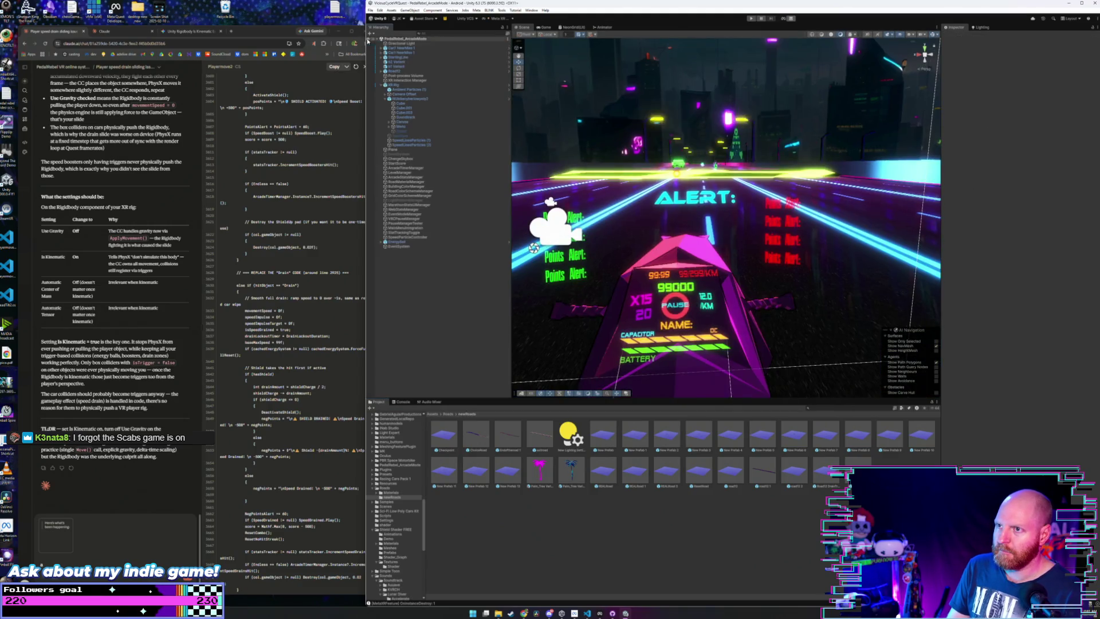
click(413, 70)
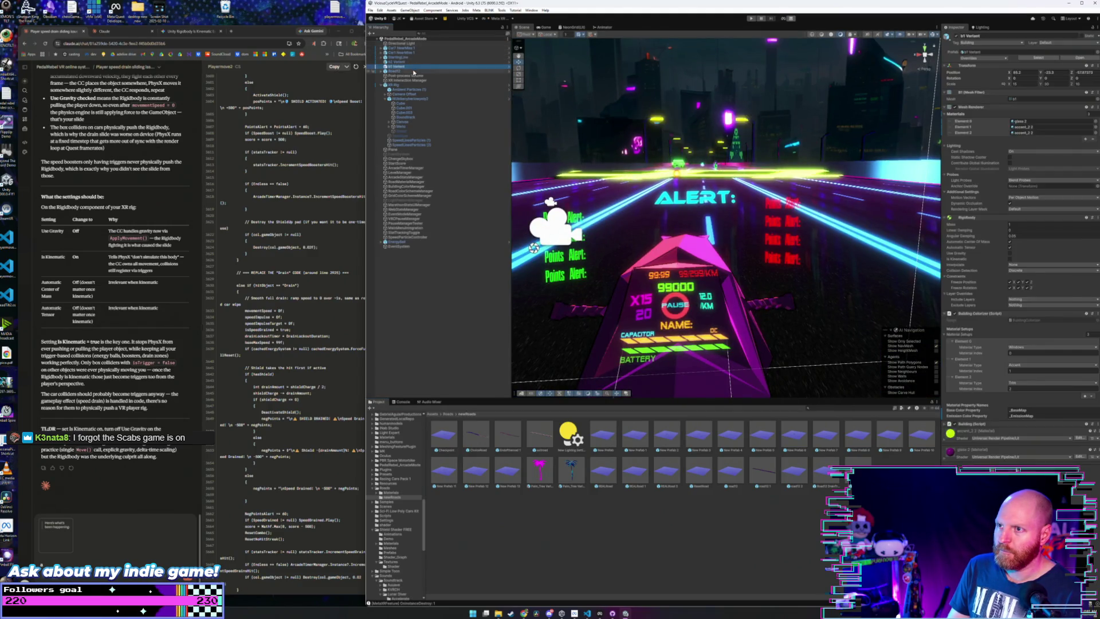
double_click(612, 470)
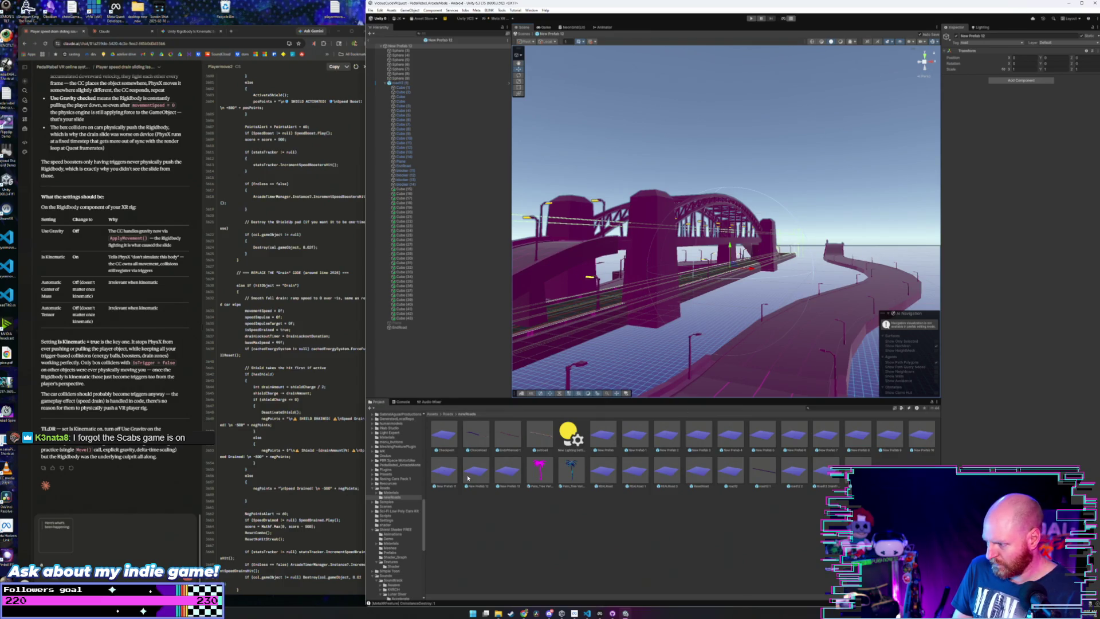
double_click(729, 470)
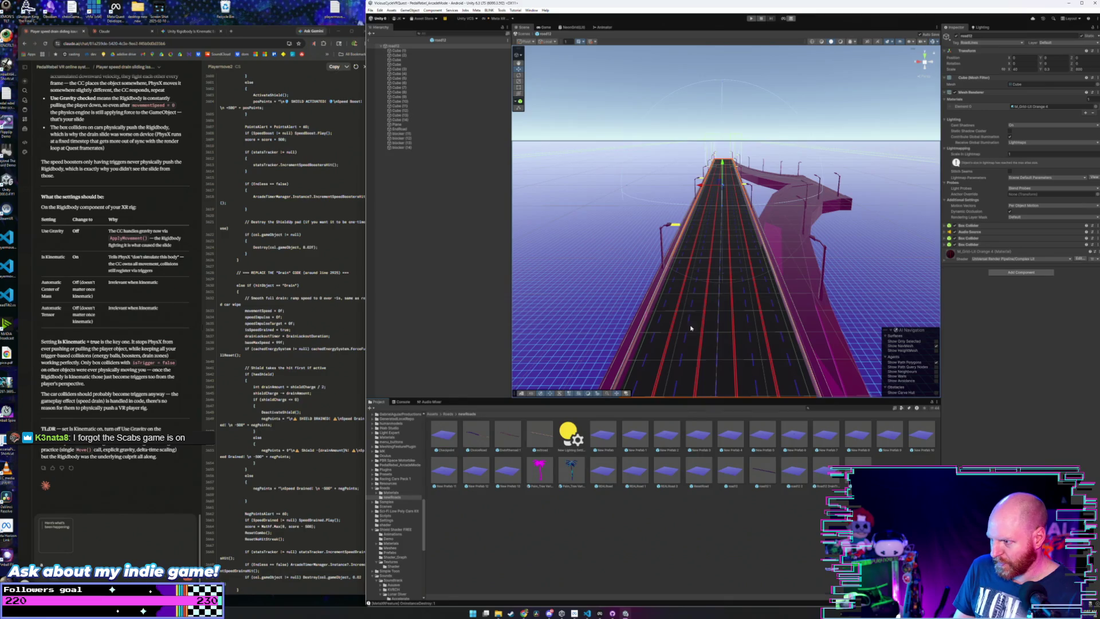
drag(698, 325, 697, 311)
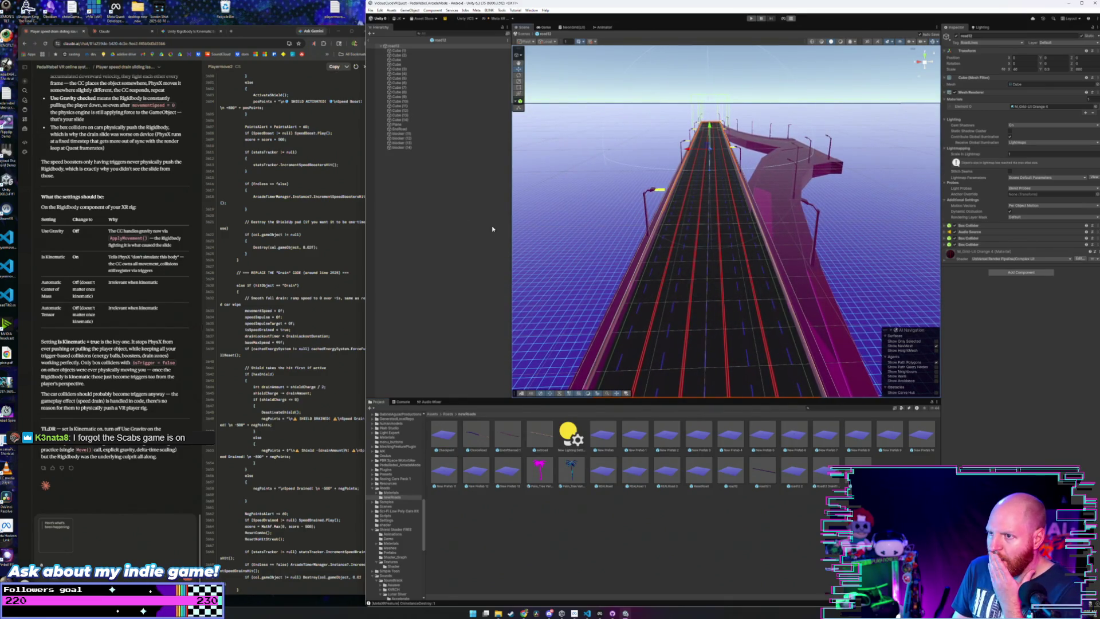
click(394, 492)
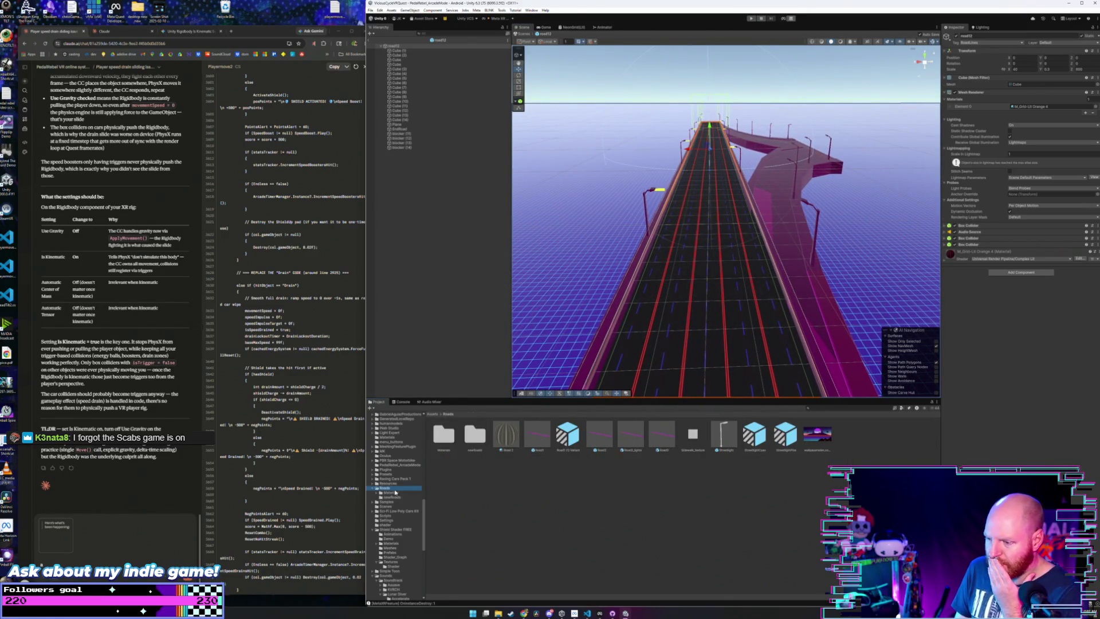
drag(695, 477, 711, 298)
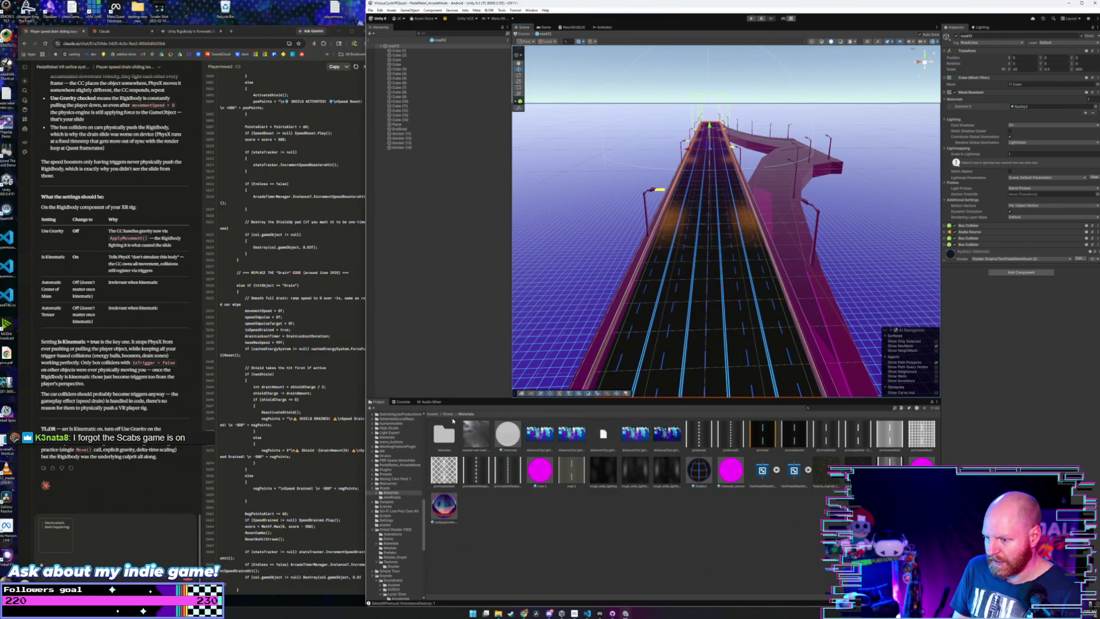
- Return to Roads > newRoads and save the edited road12 prefab with File > Save
click(448, 414)
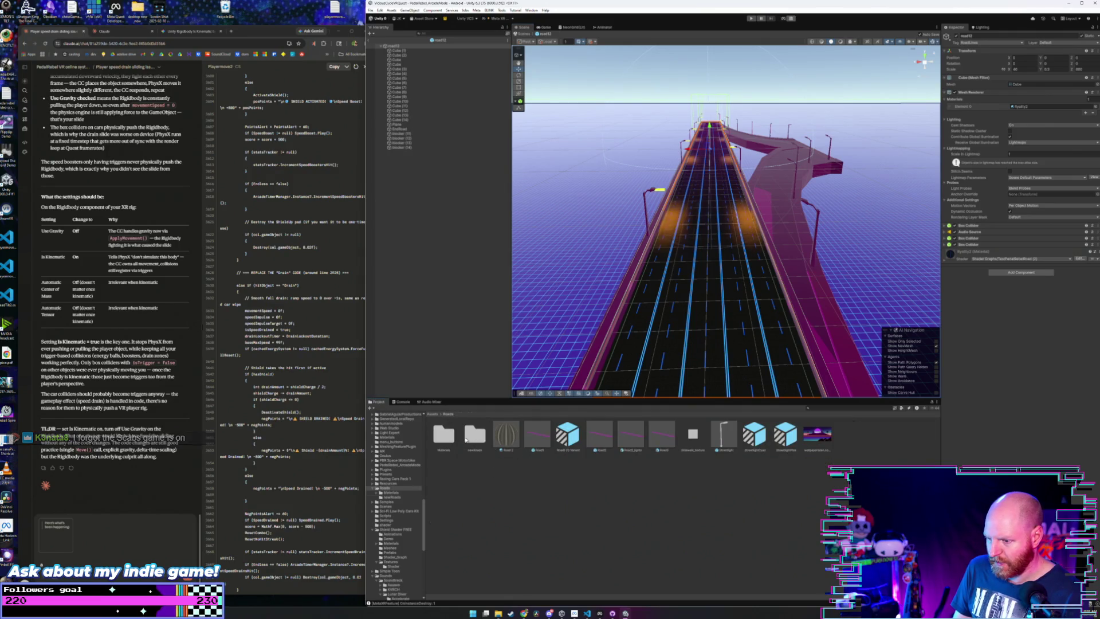
double_click(473, 436)
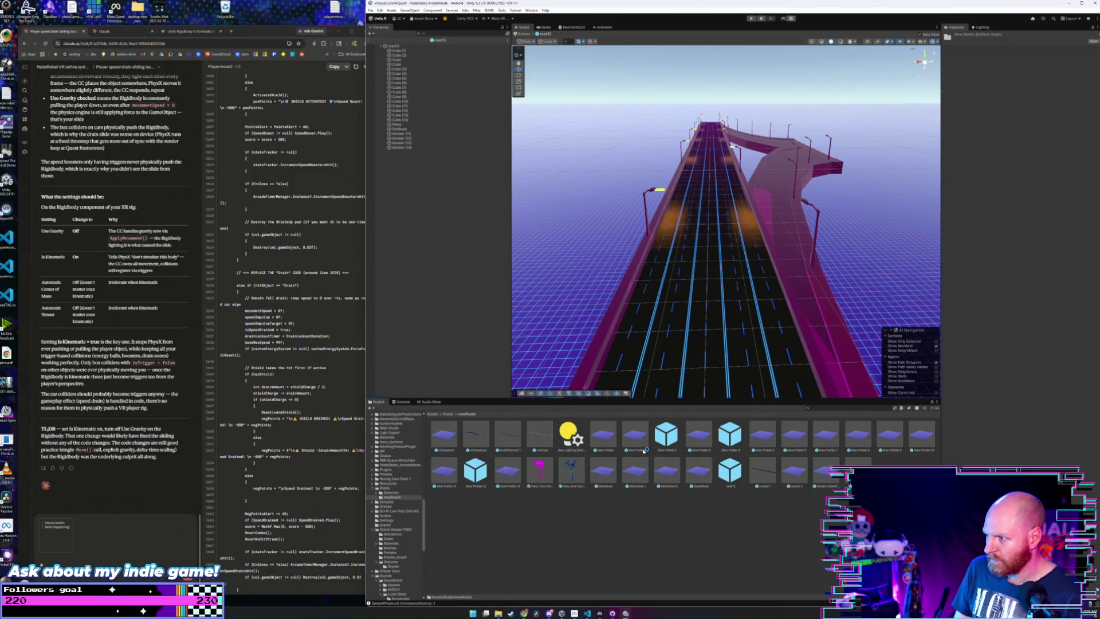
click(370, 10)
click(381, 38)
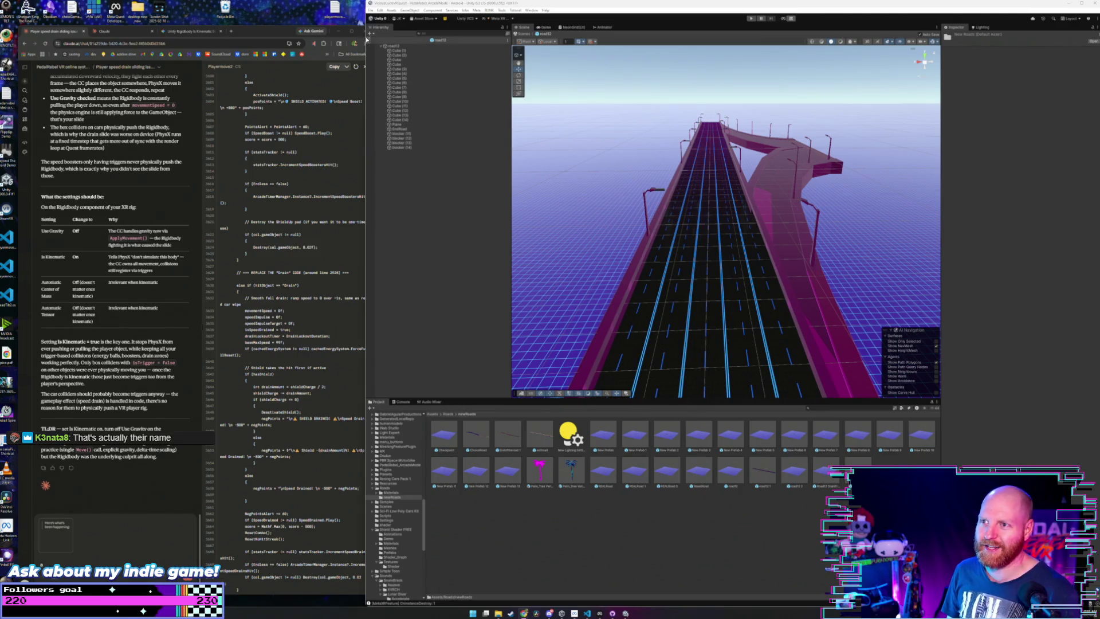
click(369, 40)
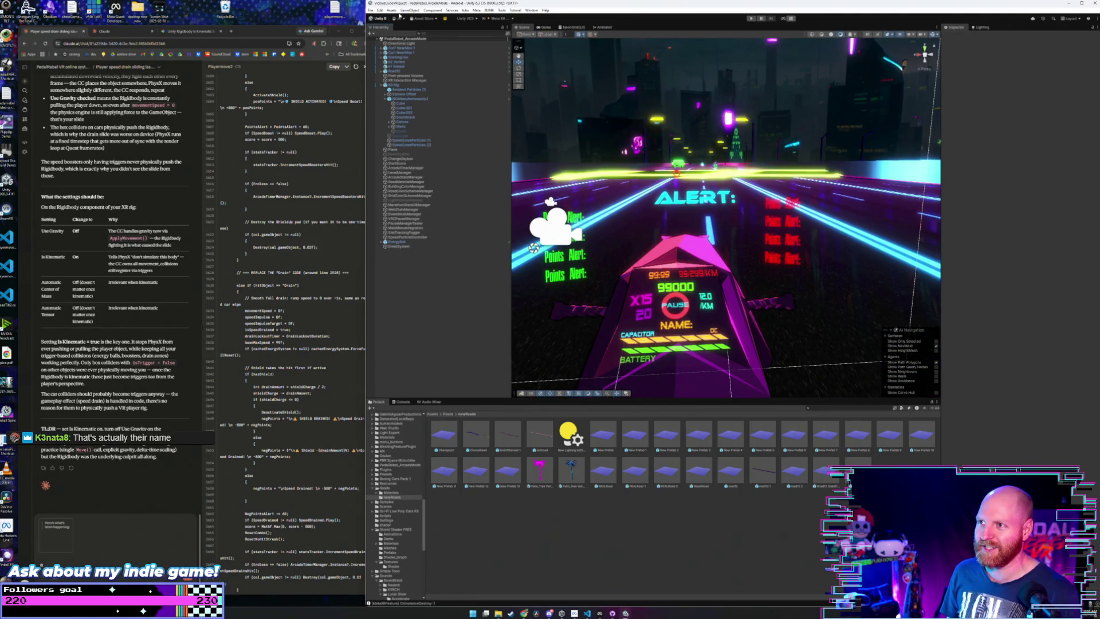
- Check the File menu's save commands and close it without choosing anything
click(370, 11)
click(370, 10)
click(370, 10)
click(421, 82)
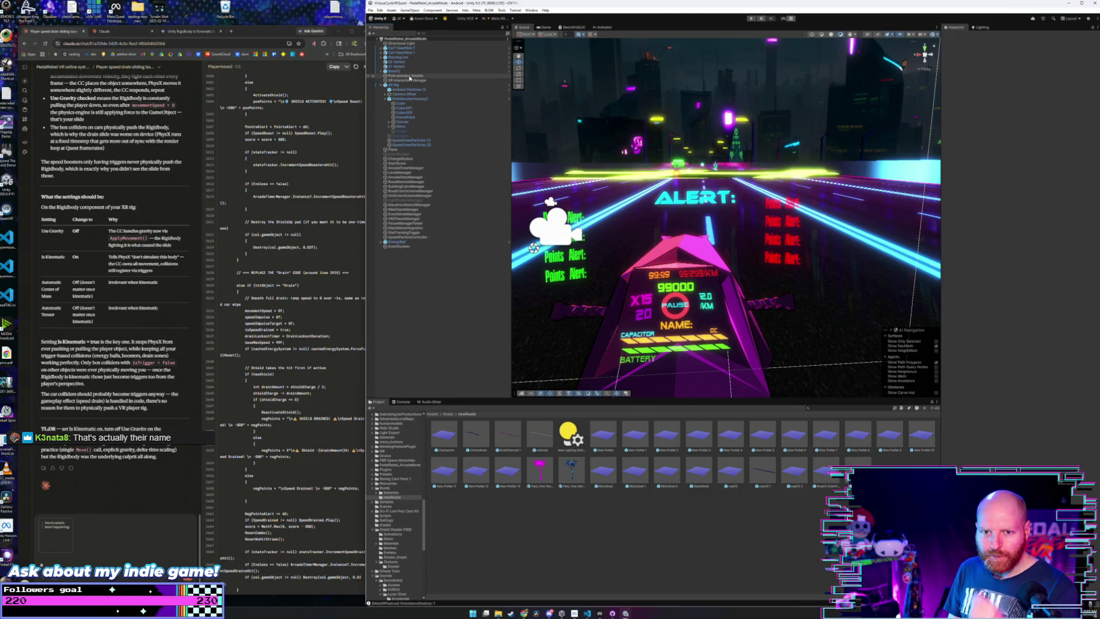
- Start a message in the browser AI chat, then select RoadMaterialManager in Unity
click(271, 60)
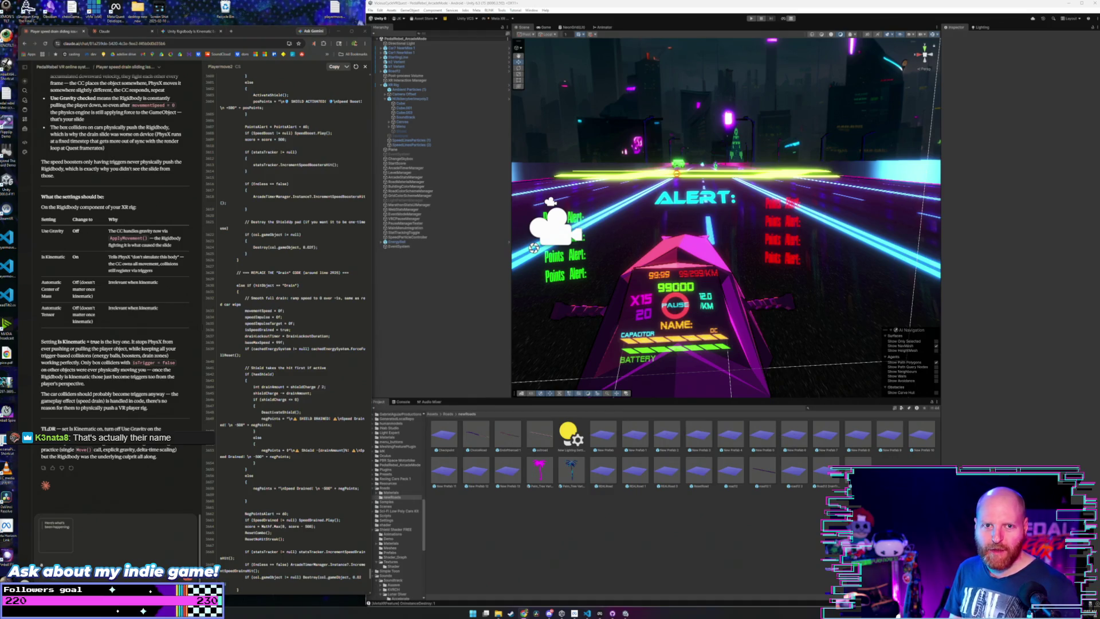
click(644, 184)
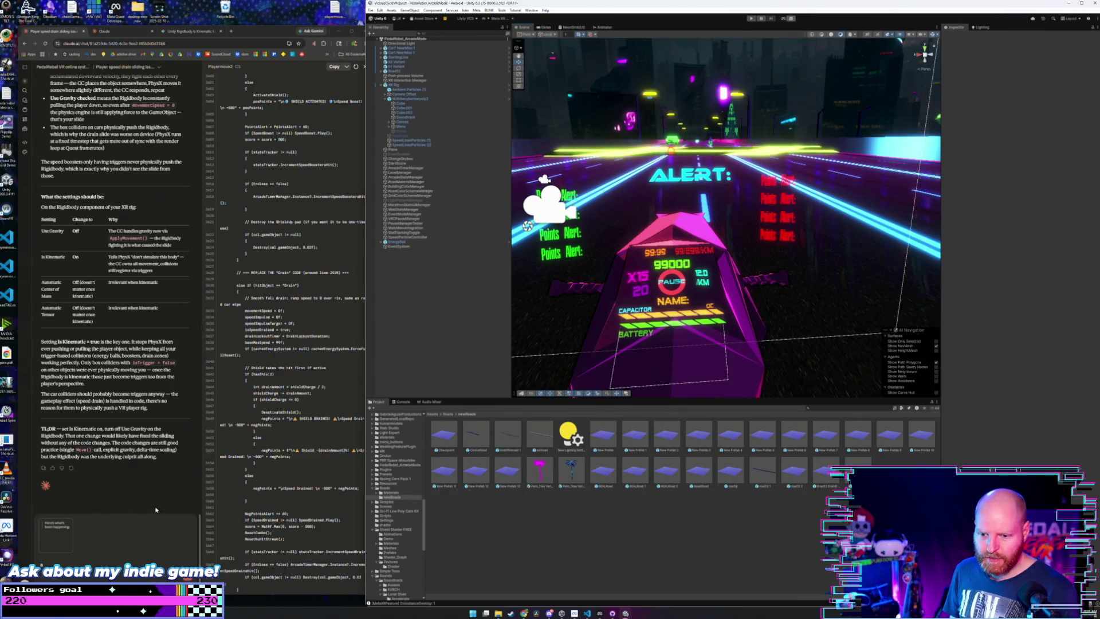
click(144, 530)
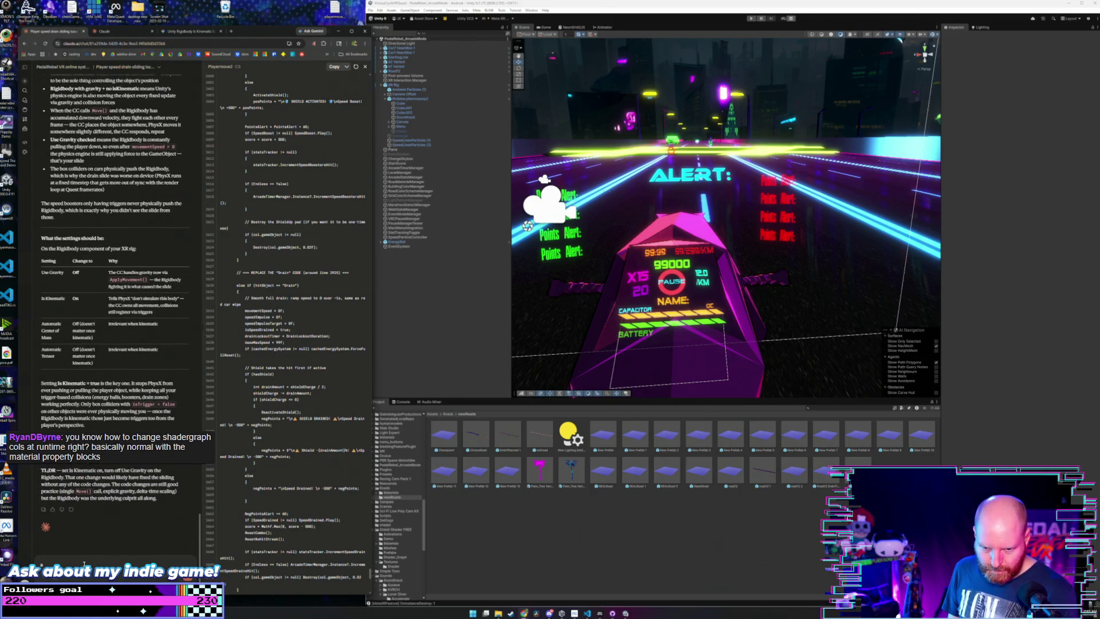
click(84, 564)
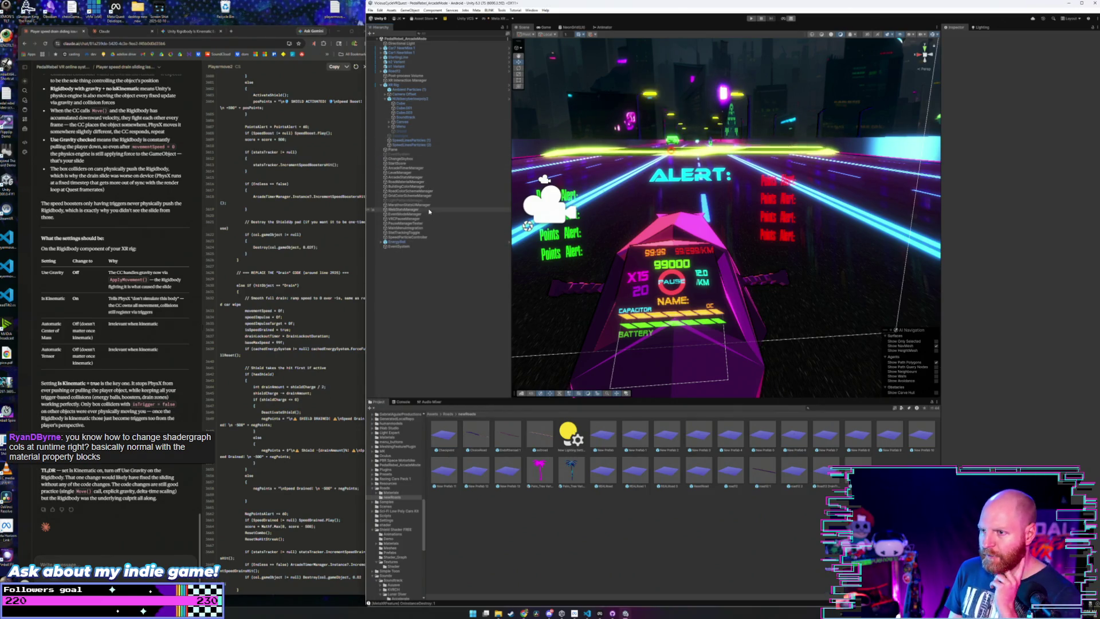
click(424, 182)
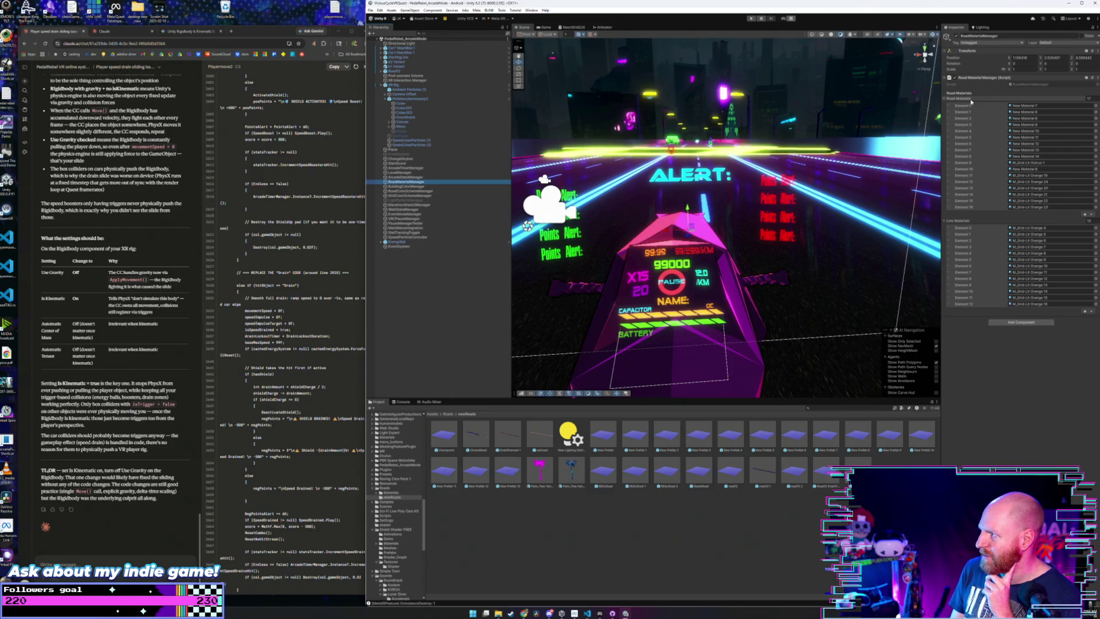
- Browse the Assets scripts (ControllerVelocity, EnergyBallFloat, Road) and open RoadColorChanger.cs in VS Code
click(981, 79)
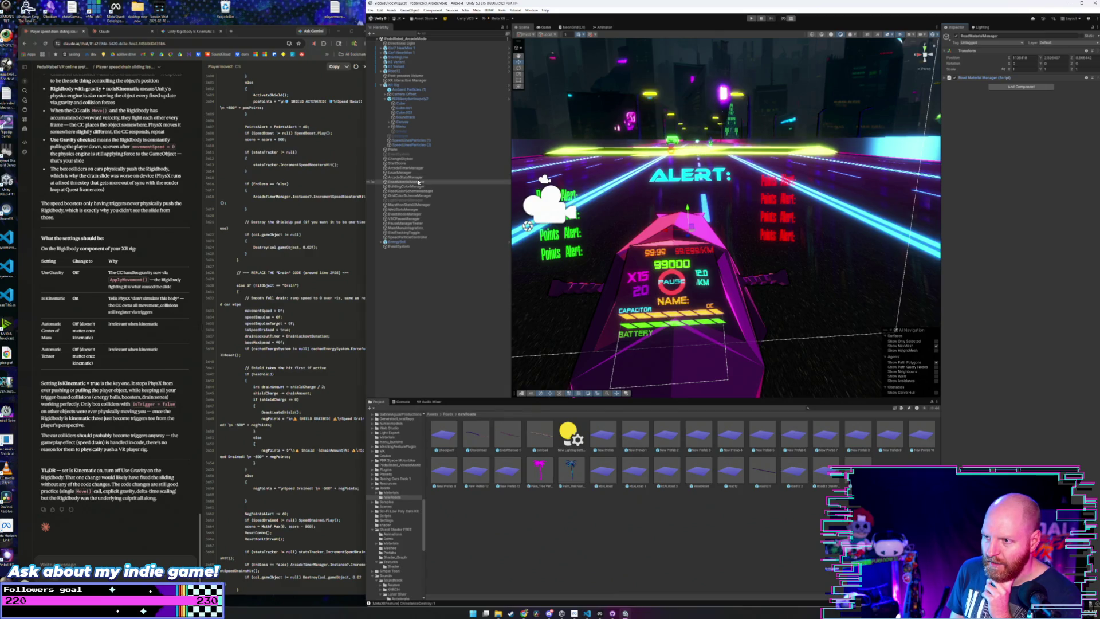
click(449, 414)
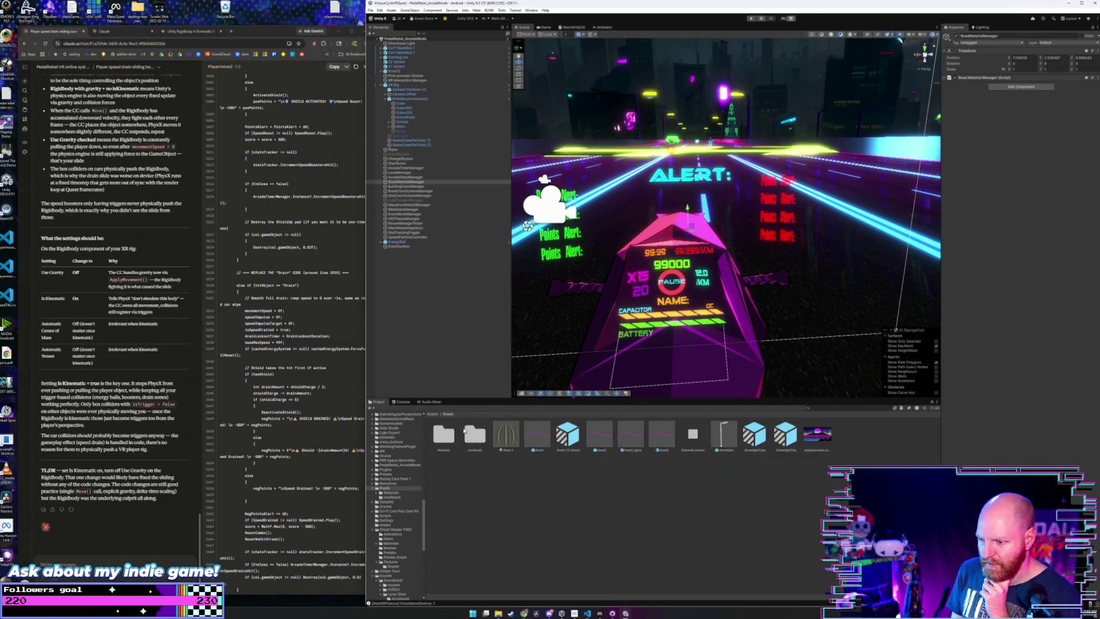
click(433, 414)
scroll(506, 479, down, 5)
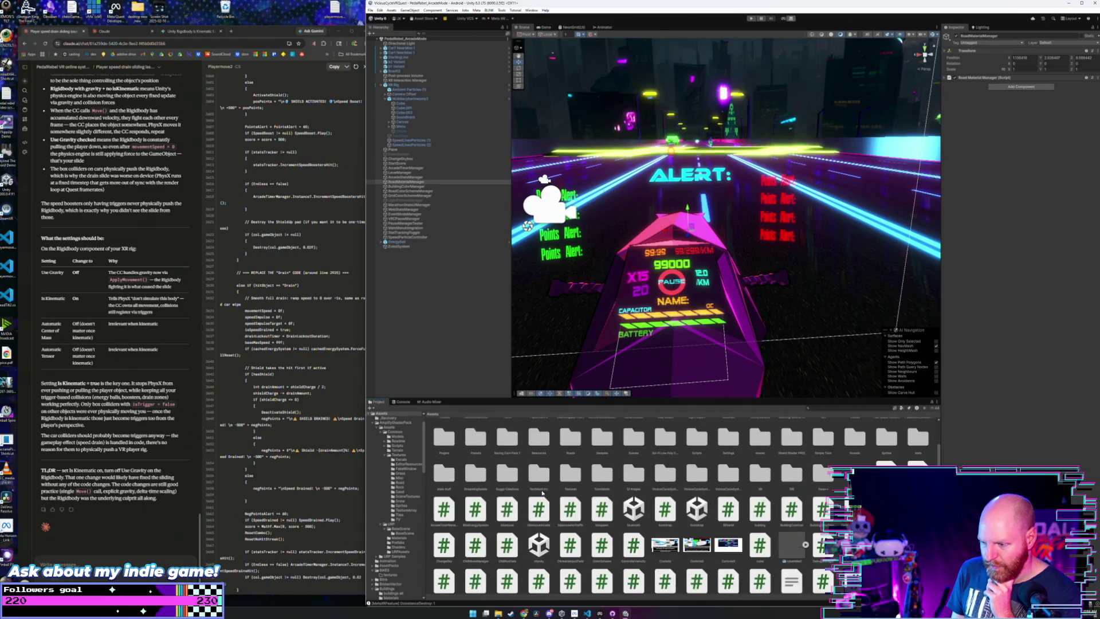
click(630, 477)
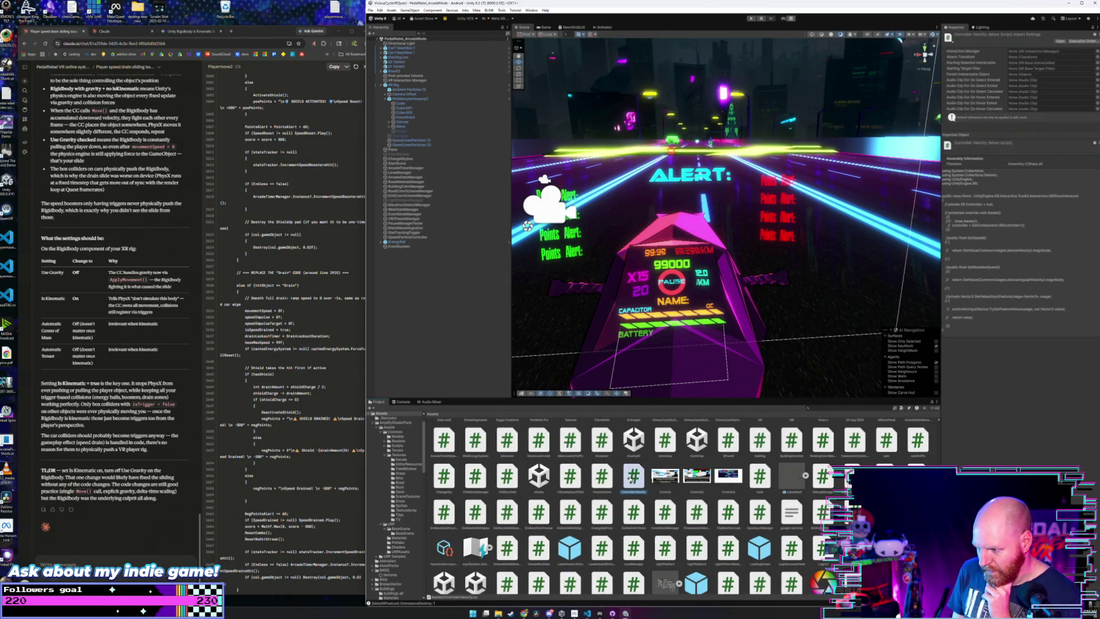
scroll(641, 480, down, 2)
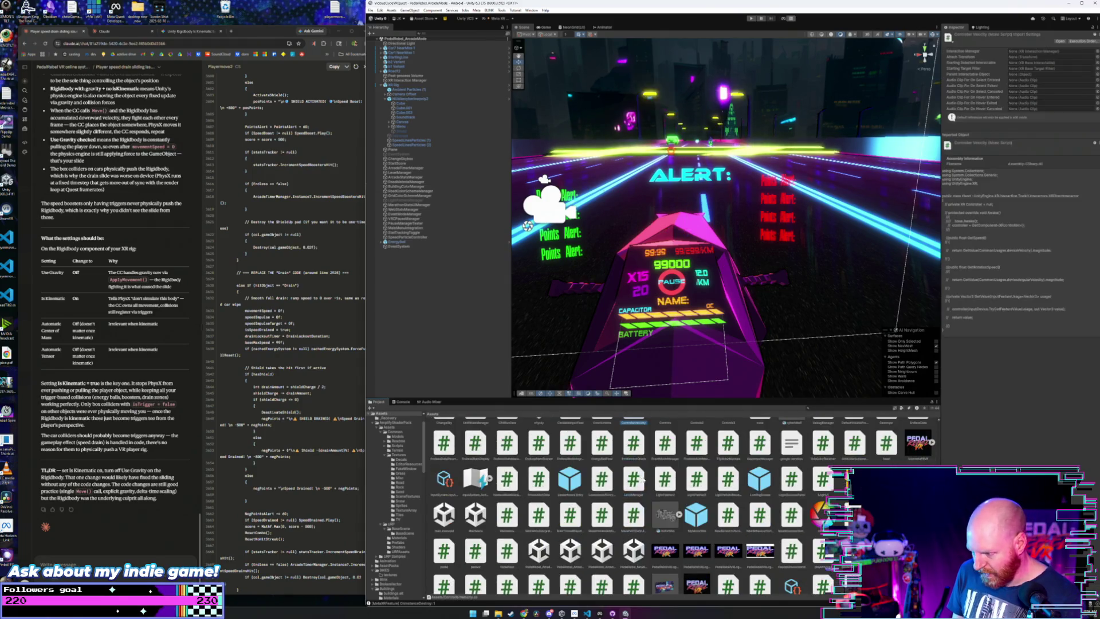
click(600, 453)
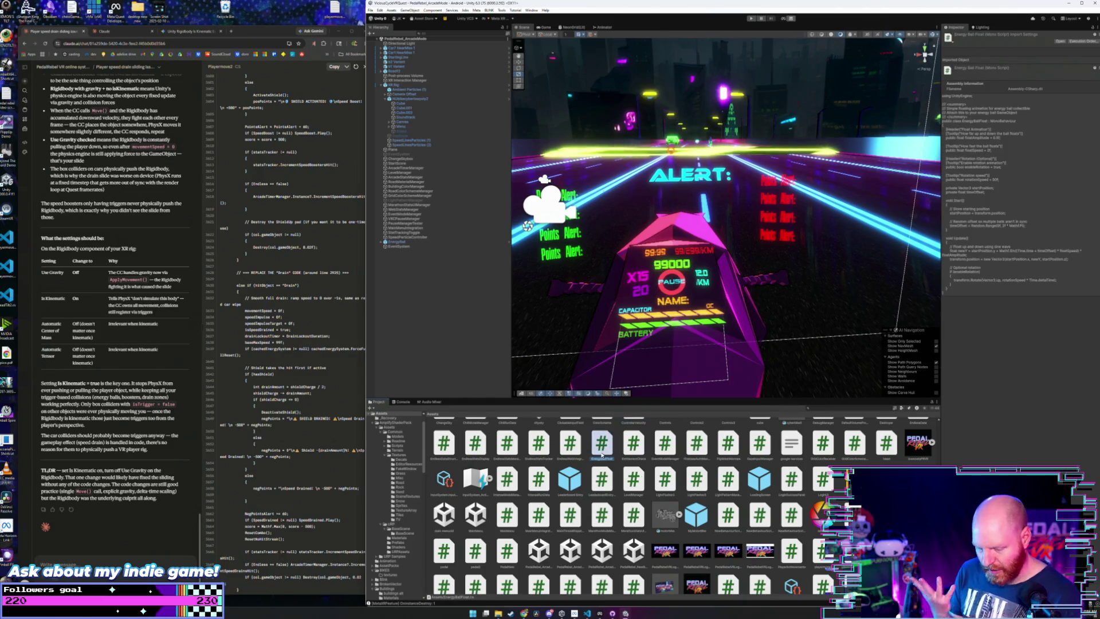
scroll(679, 474, down, 3)
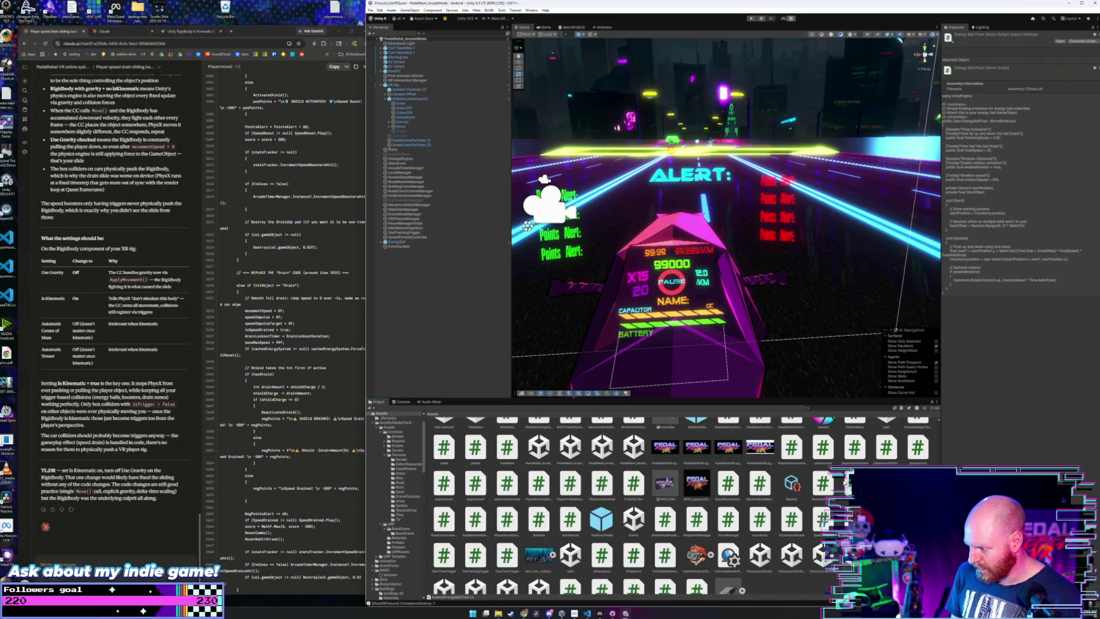
click(823, 483)
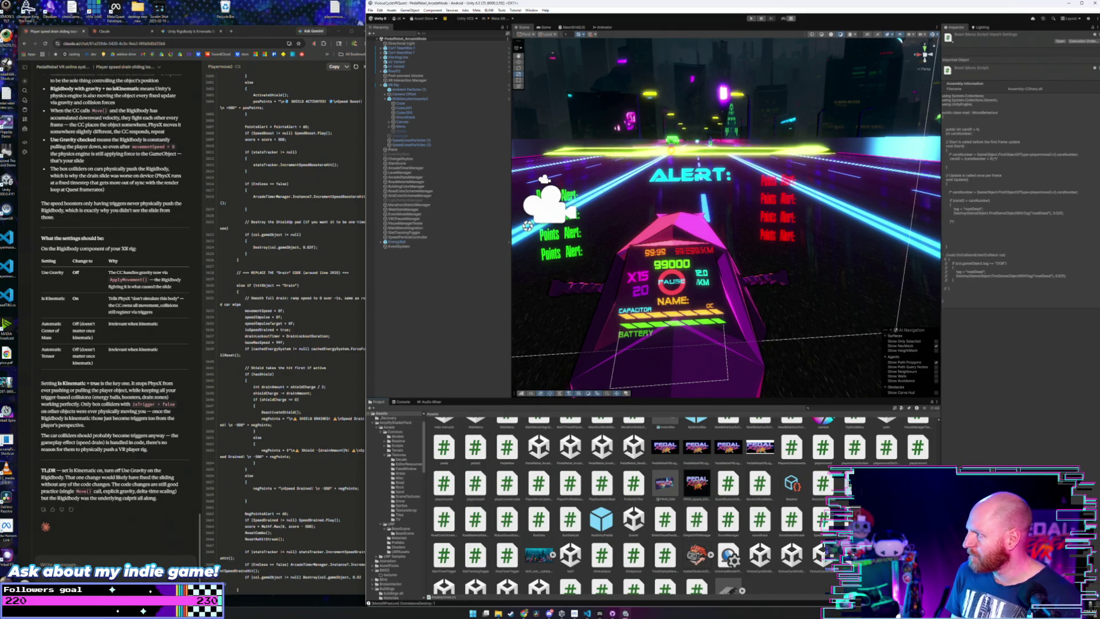
click(854, 483)
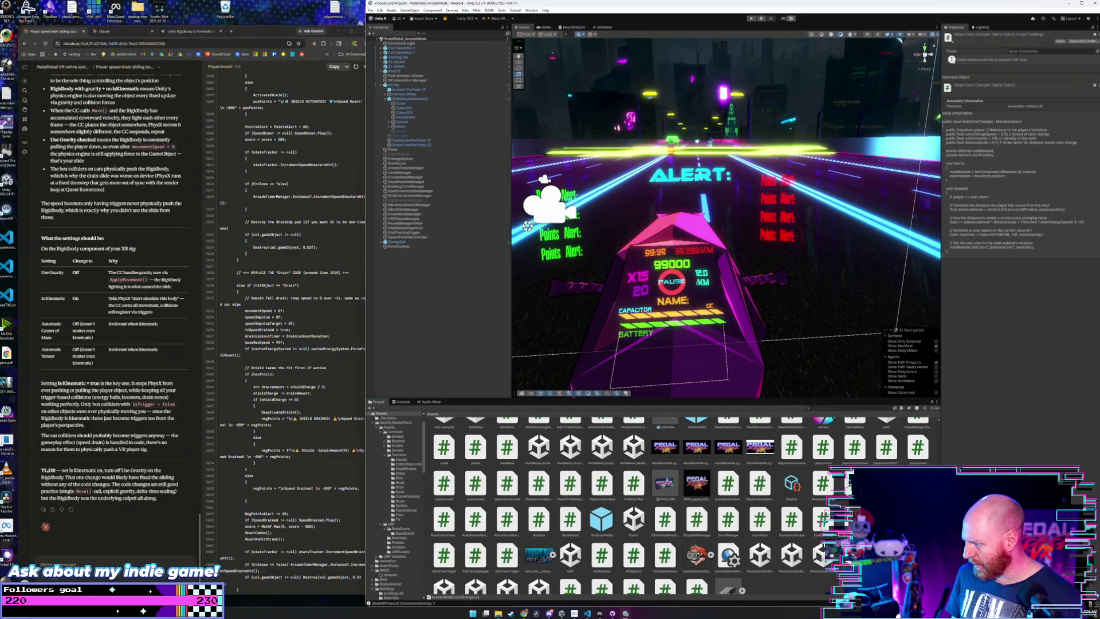
double_click(851, 483)
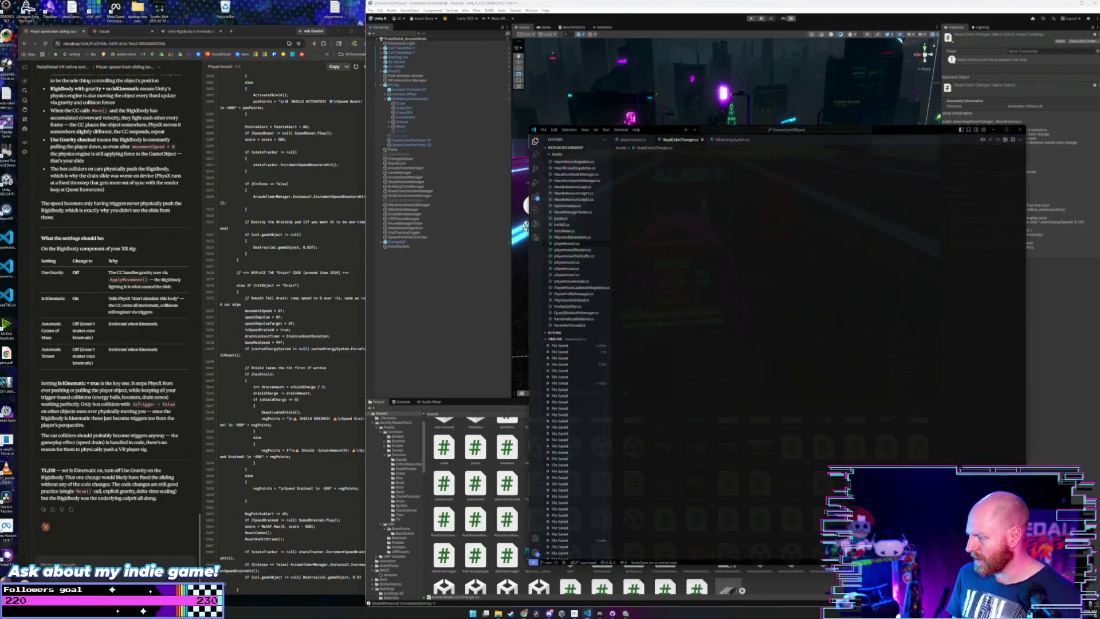
- Read RoadColorChanger.cs's Start material lookup and HSV colour line, then close VS Code unchanged
drag(715, 130, 673, 104)
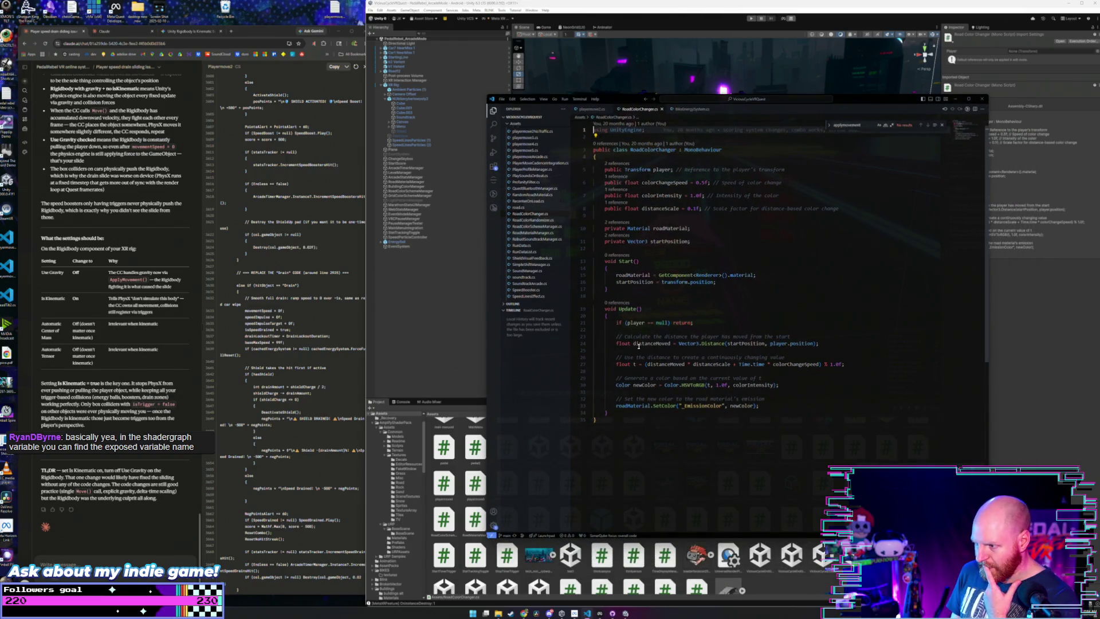
click(785, 365)
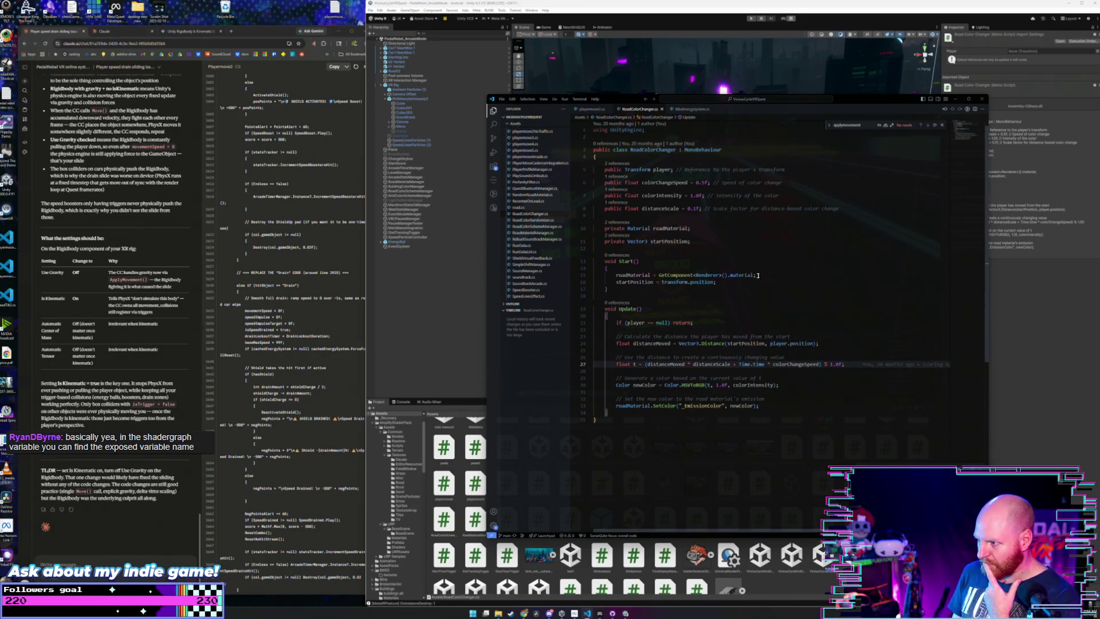
drag(755, 274, 616, 275)
click(688, 227)
mouse_move(617, 385)
mouse_down()
mouse_move(780, 387)
mouse_move(759, 405)
mouse_move(616, 399)
mouse_up()
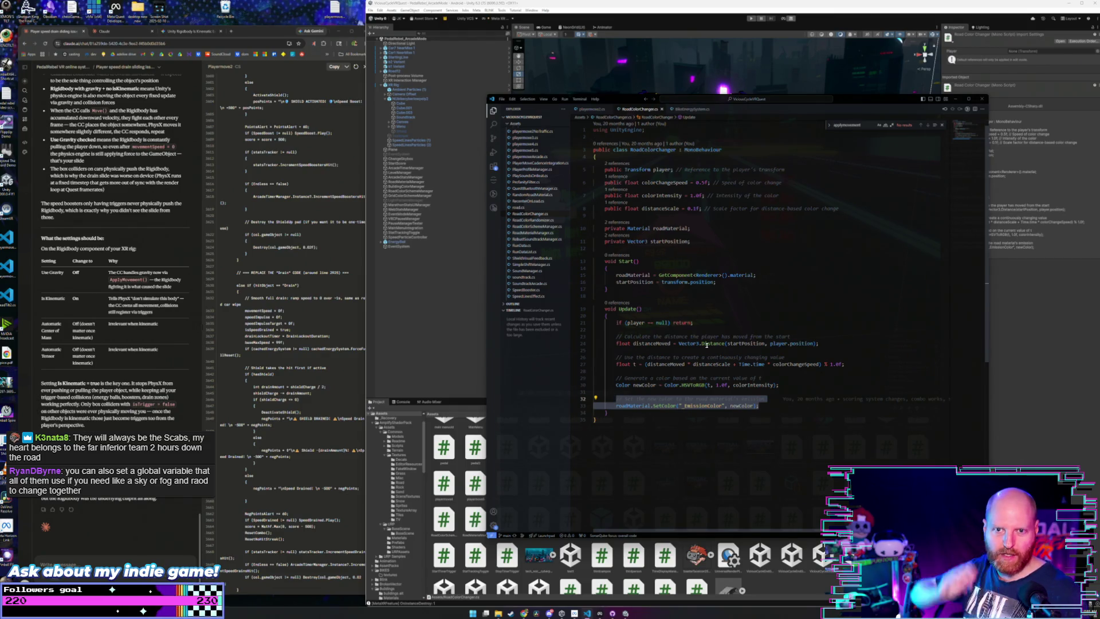
click(772, 389)
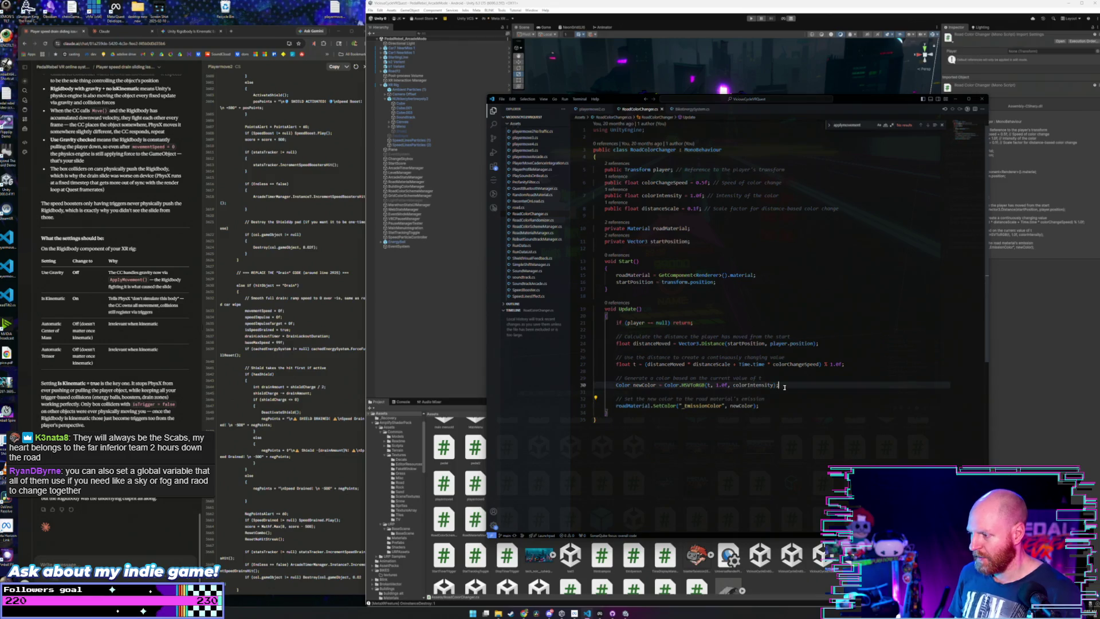
click(785, 407)
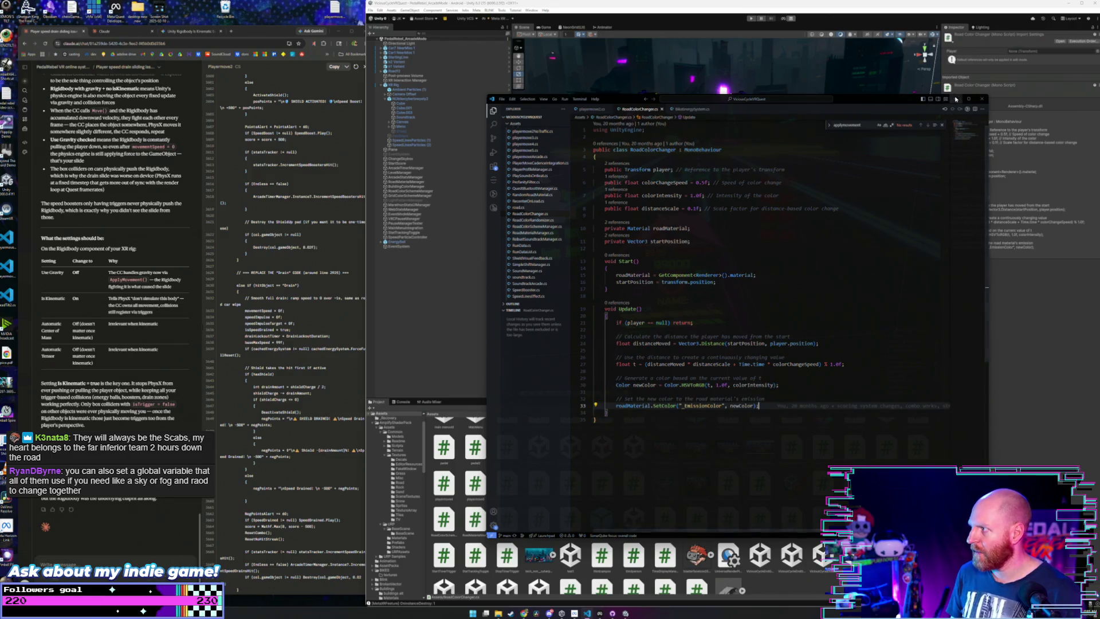
click(955, 99)
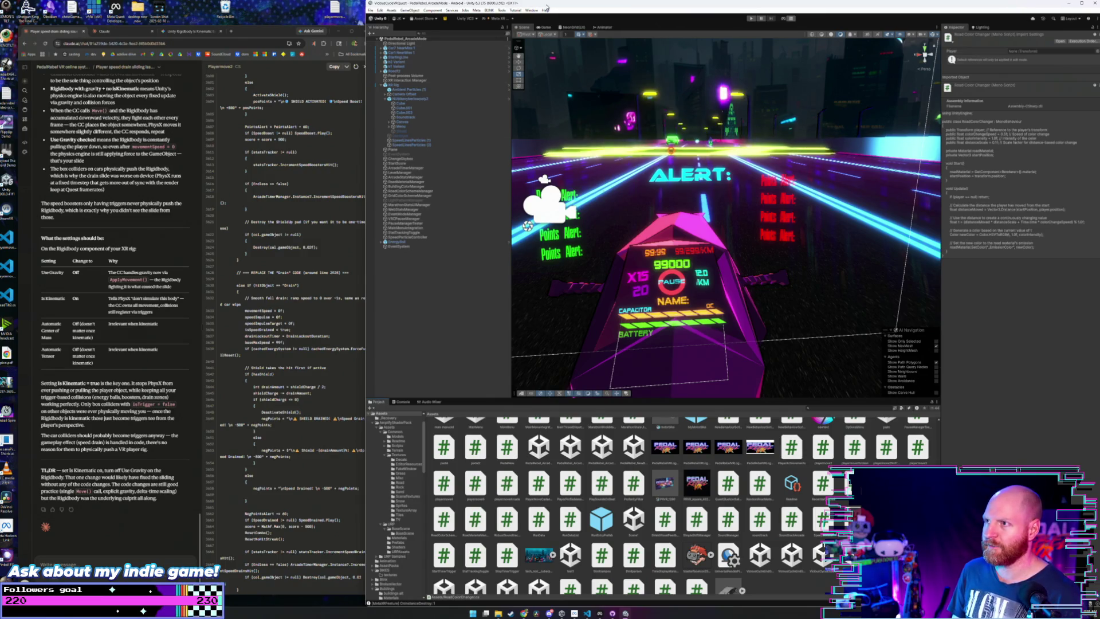
- Move in close to the pink neon platform, select Road12, then select a lamp post
mouse_move(670, 160)
mouse_down()
mouse_move(829, 163)
mouse_move(638, 165)
mouse_move(698, 164)
mouse_up()
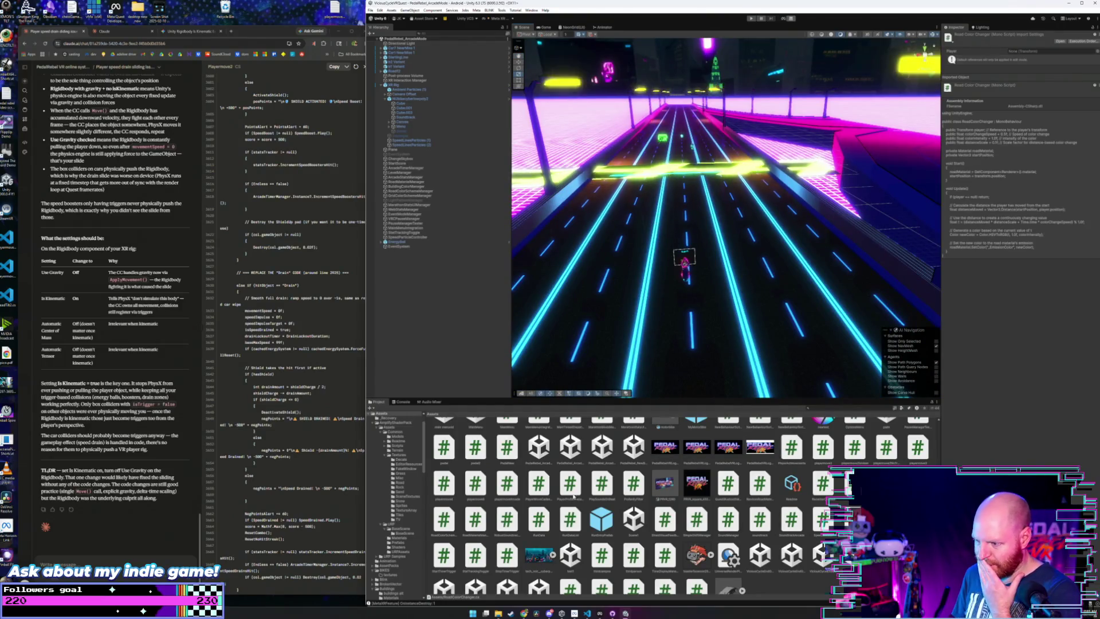
scroll(520, 491, down, 1)
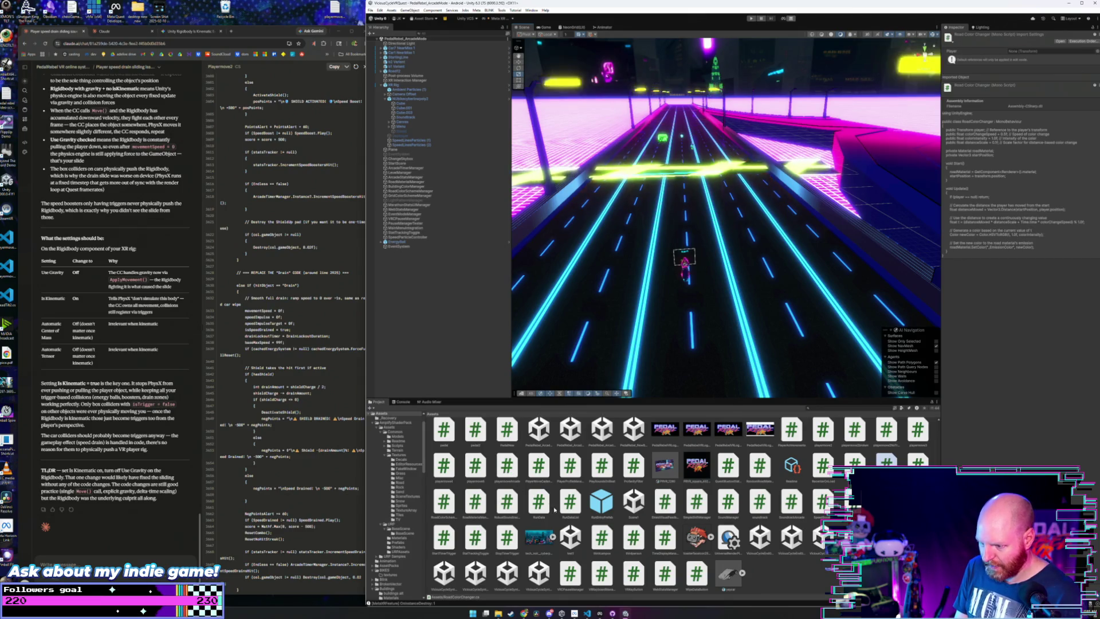
drag(688, 247, 702, 261)
click(701, 259)
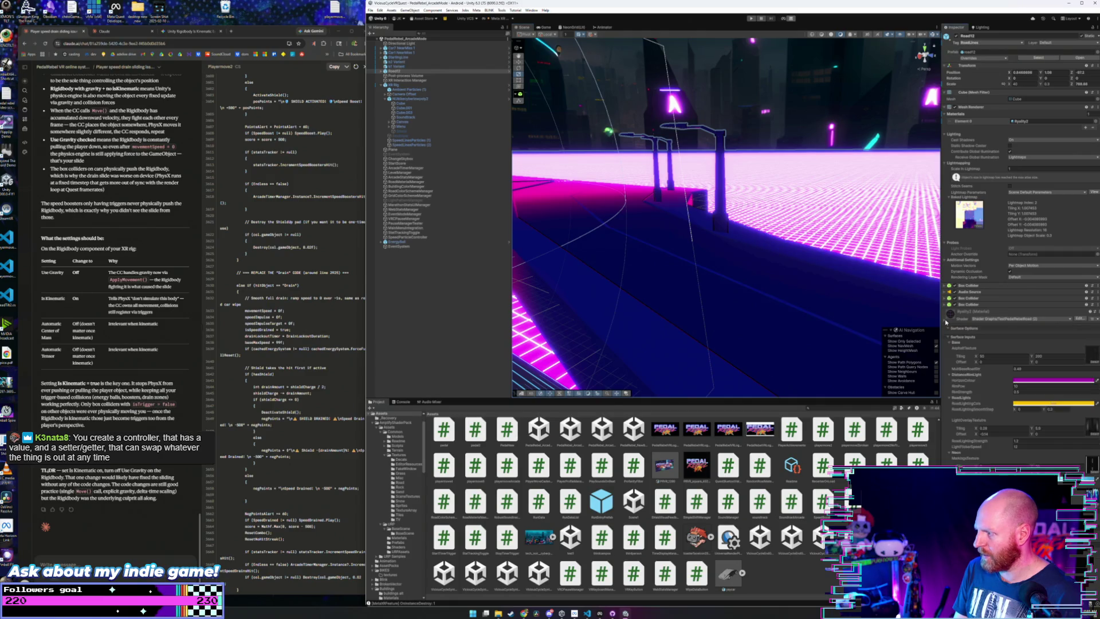
mouse_move(710, 269)
mouse_down()
mouse_move(703, 276)
mouse_move(744, 258)
mouse_up()
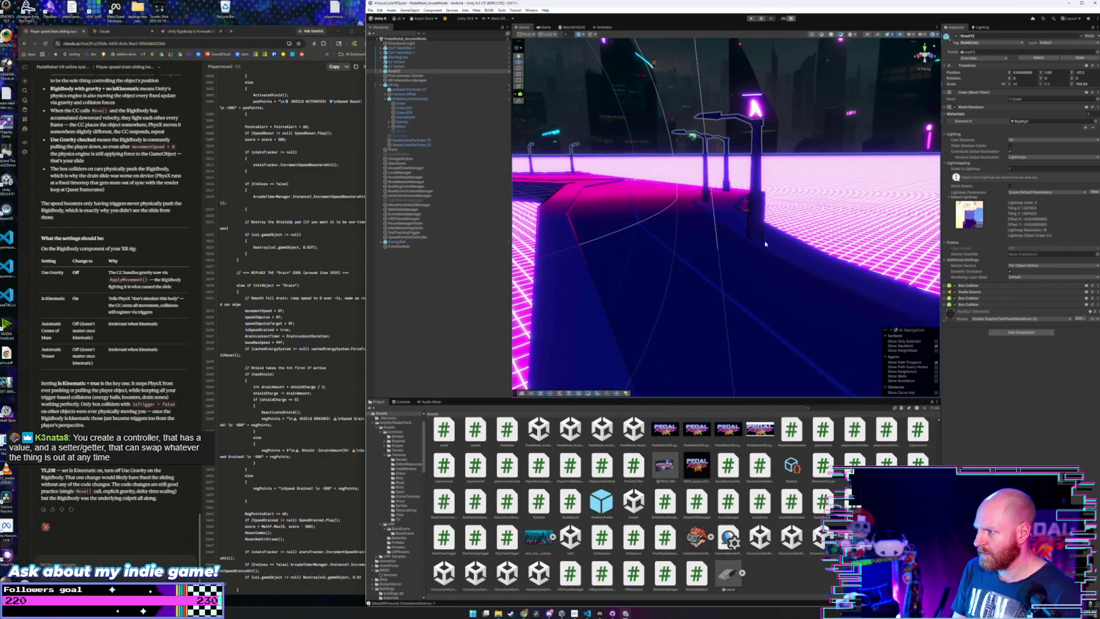
click(765, 244)
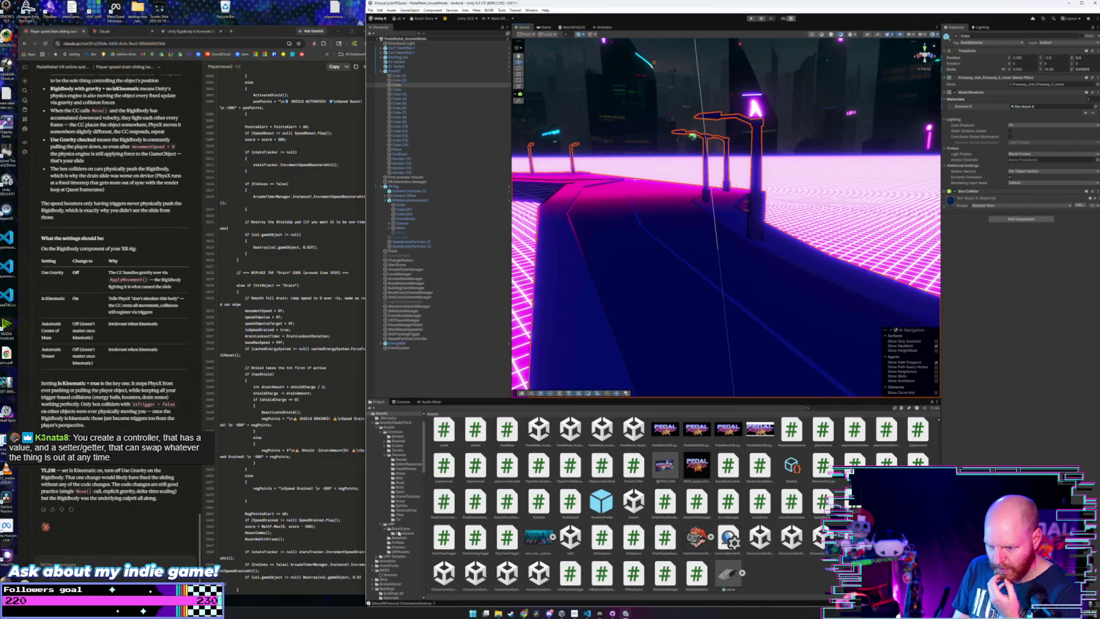
- Scroll through the Project folders and look at the Grid Floor preset materials
scroll(399, 533, down, 3)
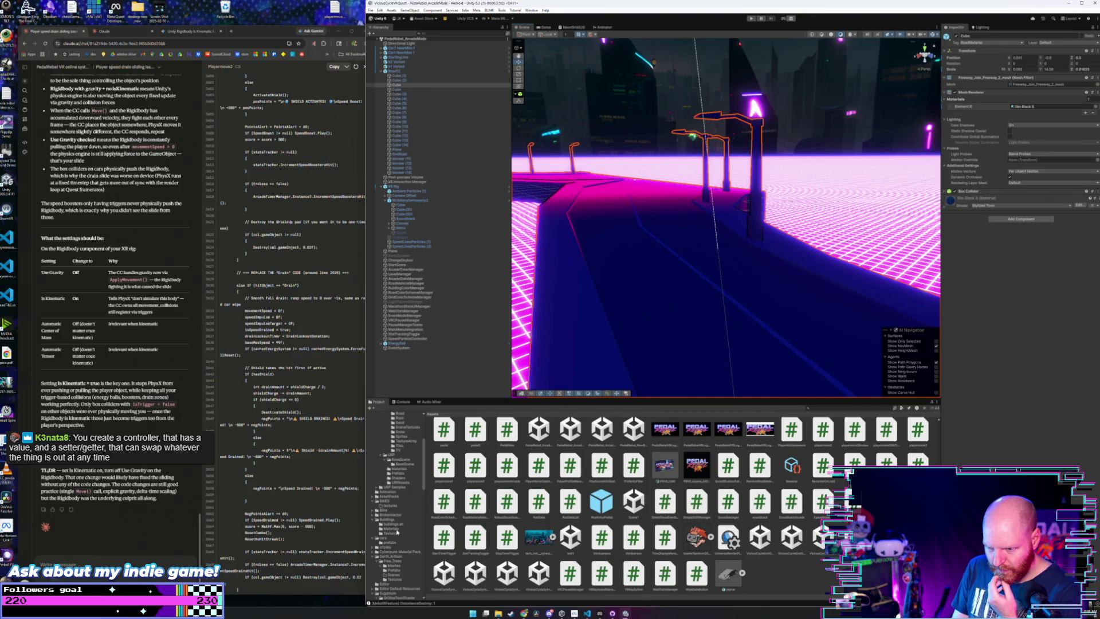
scroll(396, 544, up, 5)
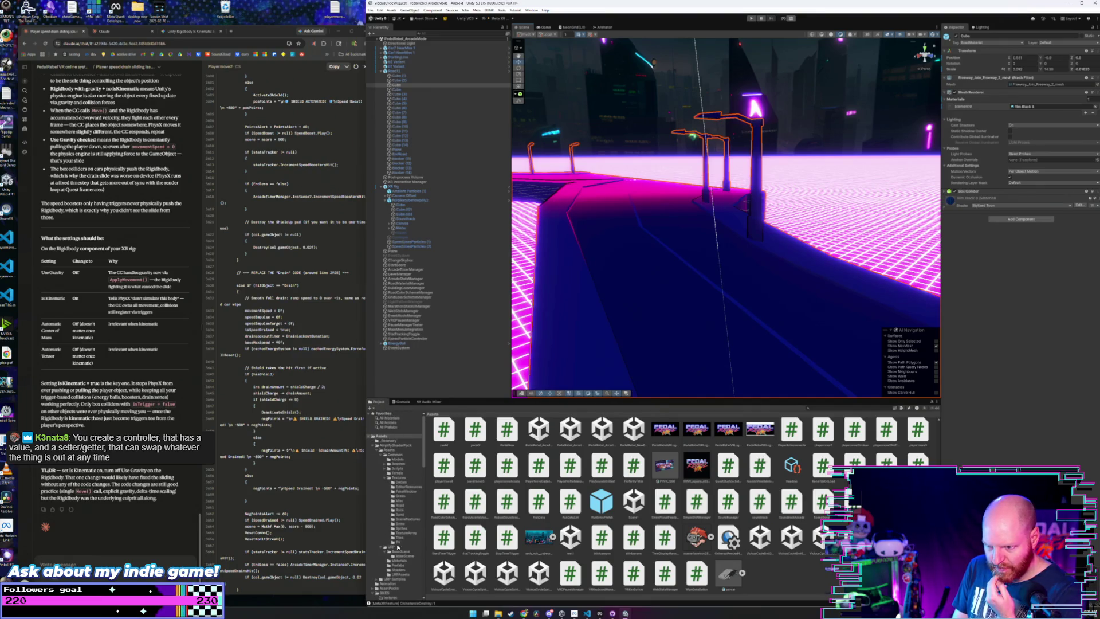
scroll(404, 538, down, 5)
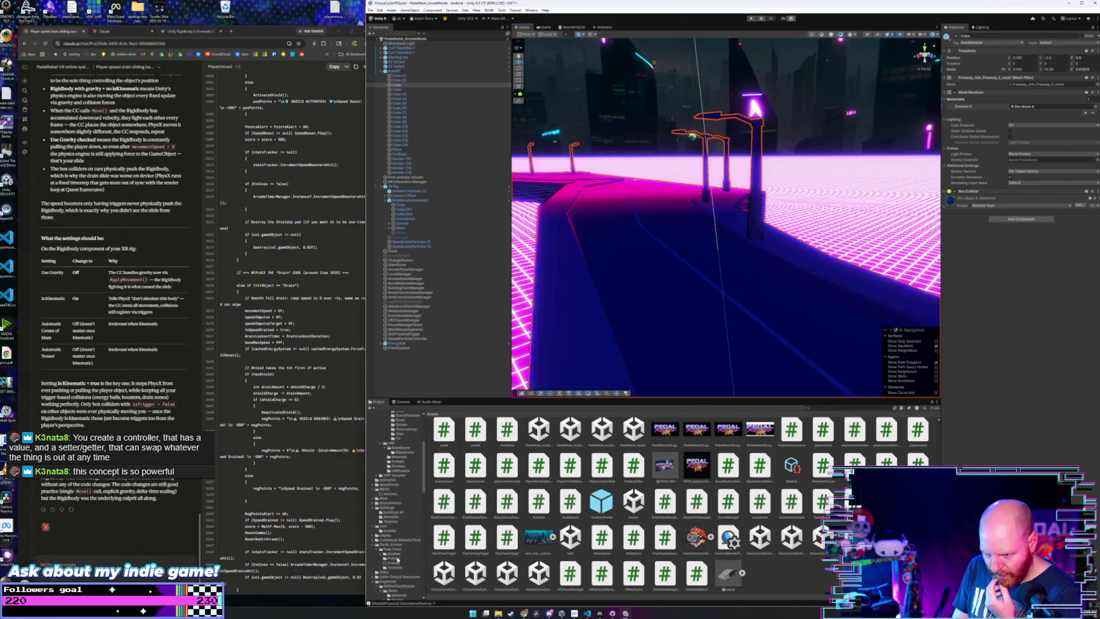
scroll(397, 539, down, 4)
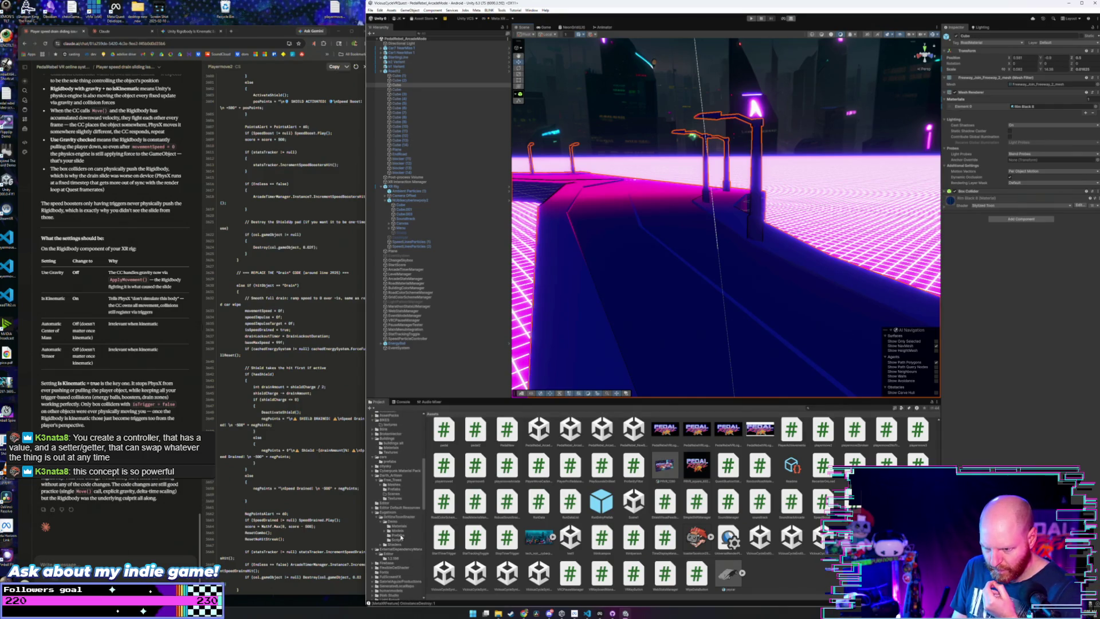
scroll(401, 537, up, 3)
scroll(401, 537, up, 7)
scroll(400, 537, down, 10)
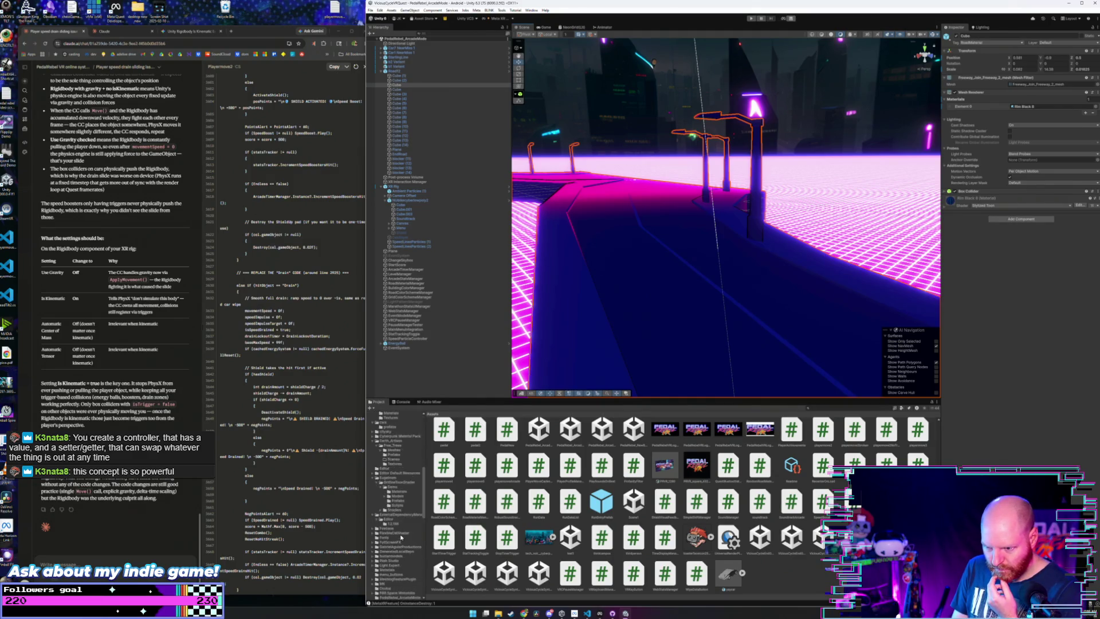
scroll(401, 537, down, 3)
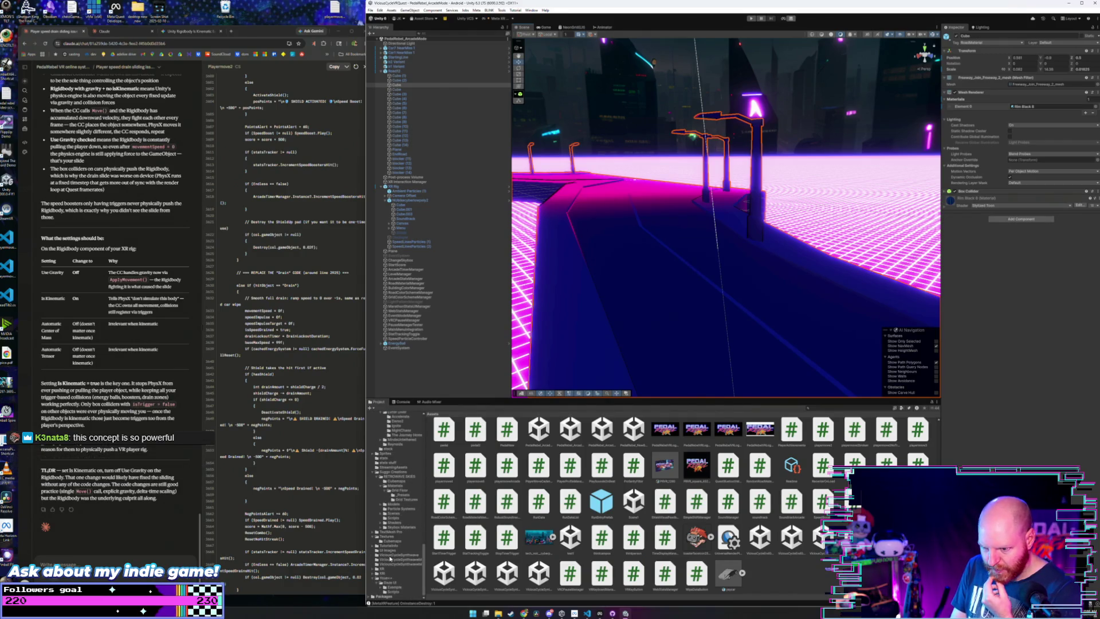
scroll(401, 536, up, 1)
click(403, 515)
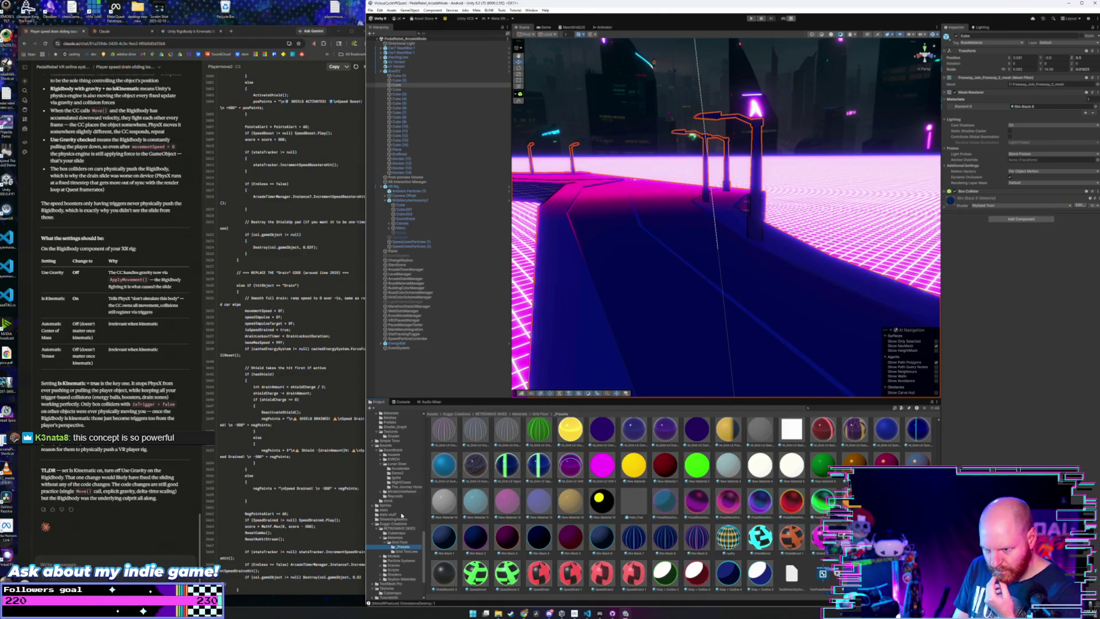
- Drag a material from Roads > Materials onto the road piece, turning it dark
scroll(400, 516, up, 6)
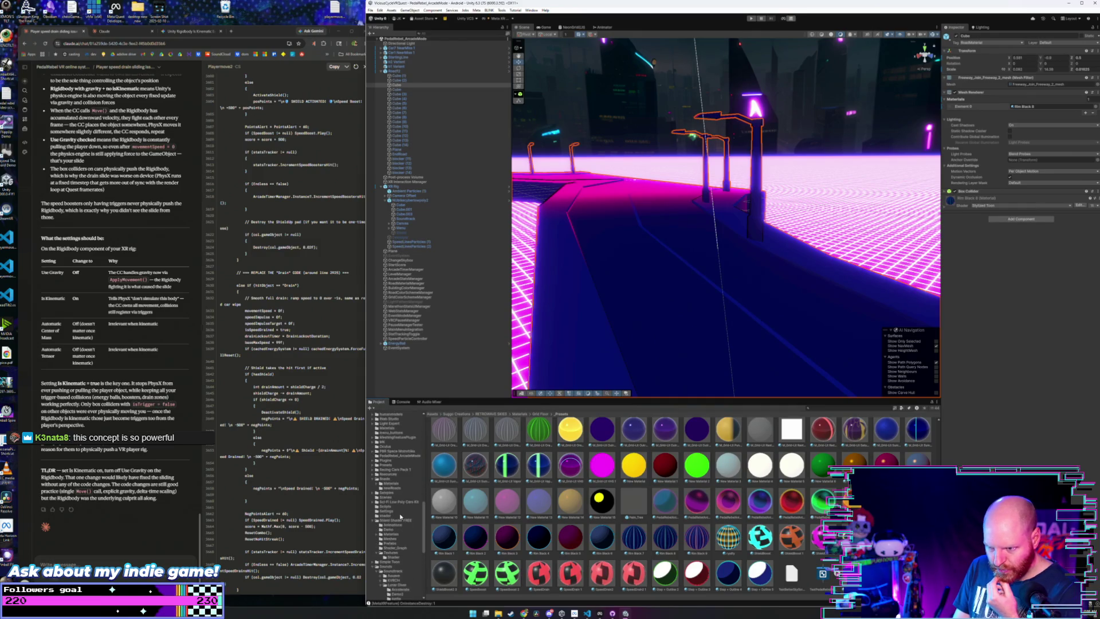
click(392, 488)
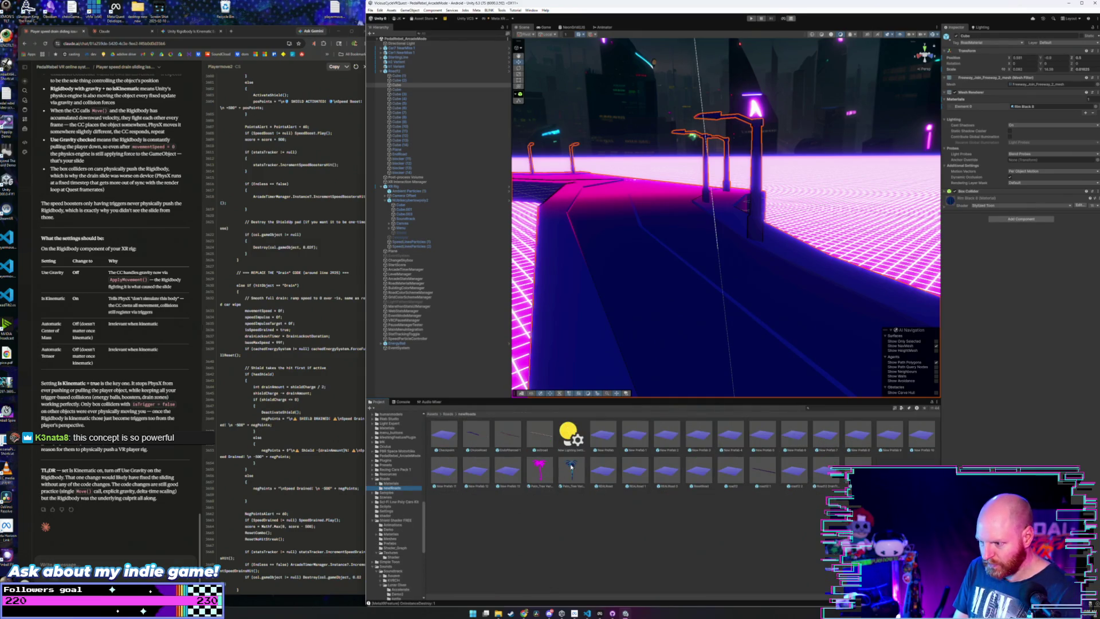
click(399, 483)
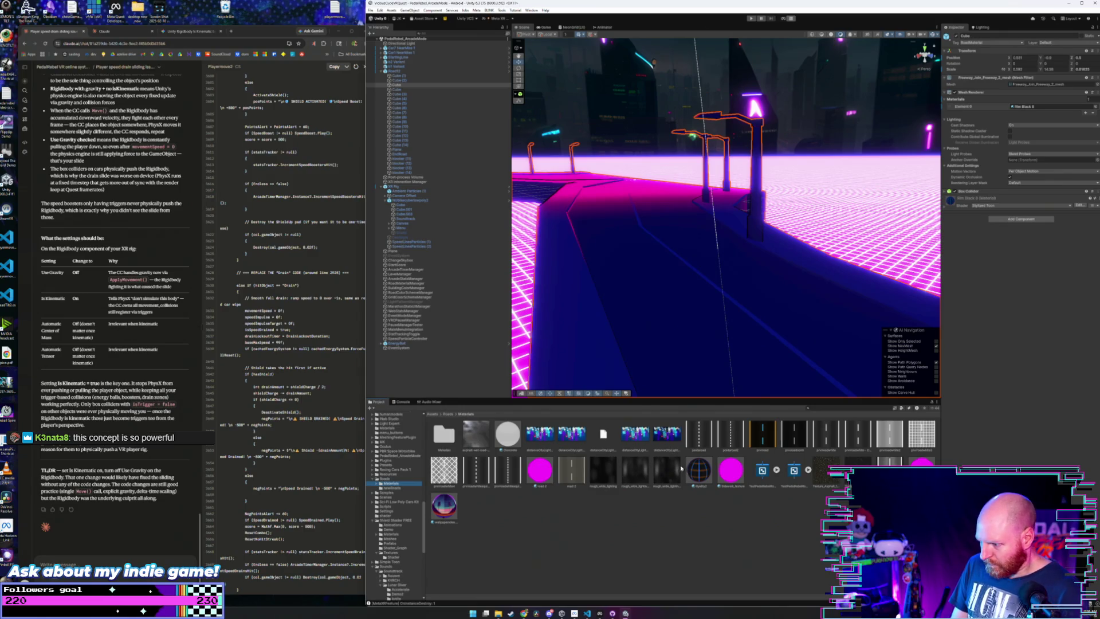
mouse_move(699, 471)
mouse_down()
mouse_move(714, 287)
mouse_move(714, 312)
mouse_move(677, 307)
mouse_move(682, 318)
mouse_up()
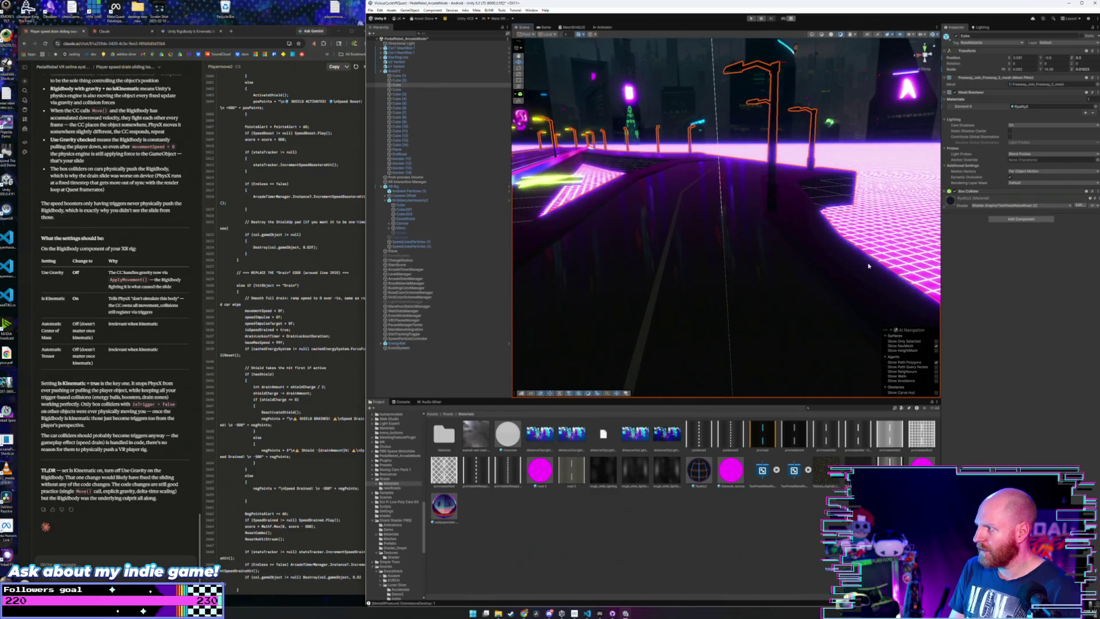
- Expand the road material's shader properties and shift the texture's horizontal offset
click(943, 209)
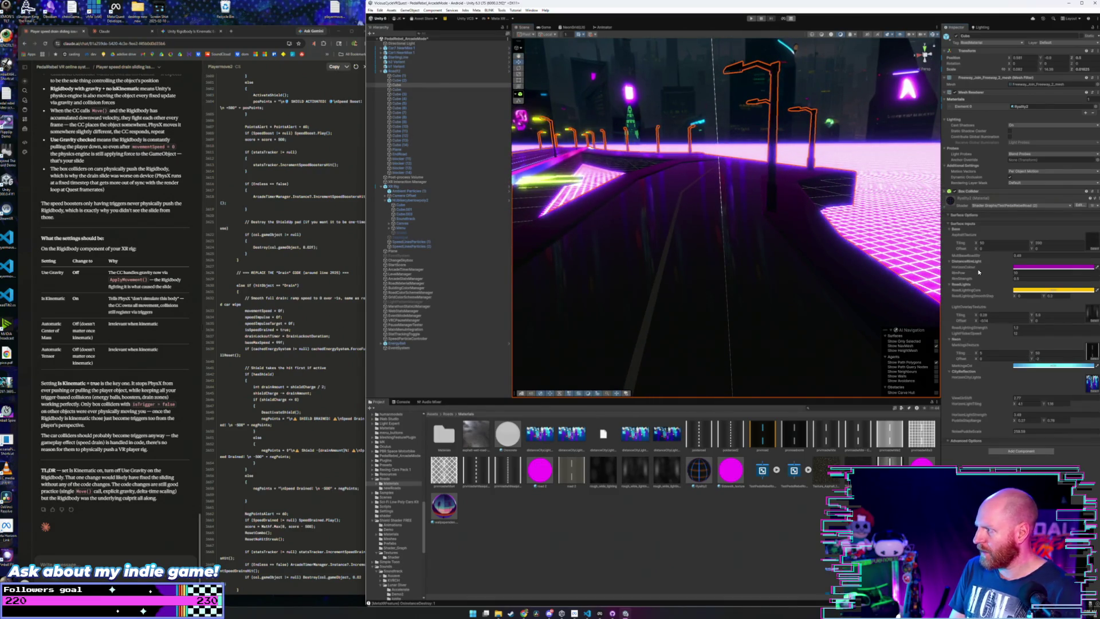
drag(793, 286, 781, 295)
key(w)
drag(977, 250, 989, 263)
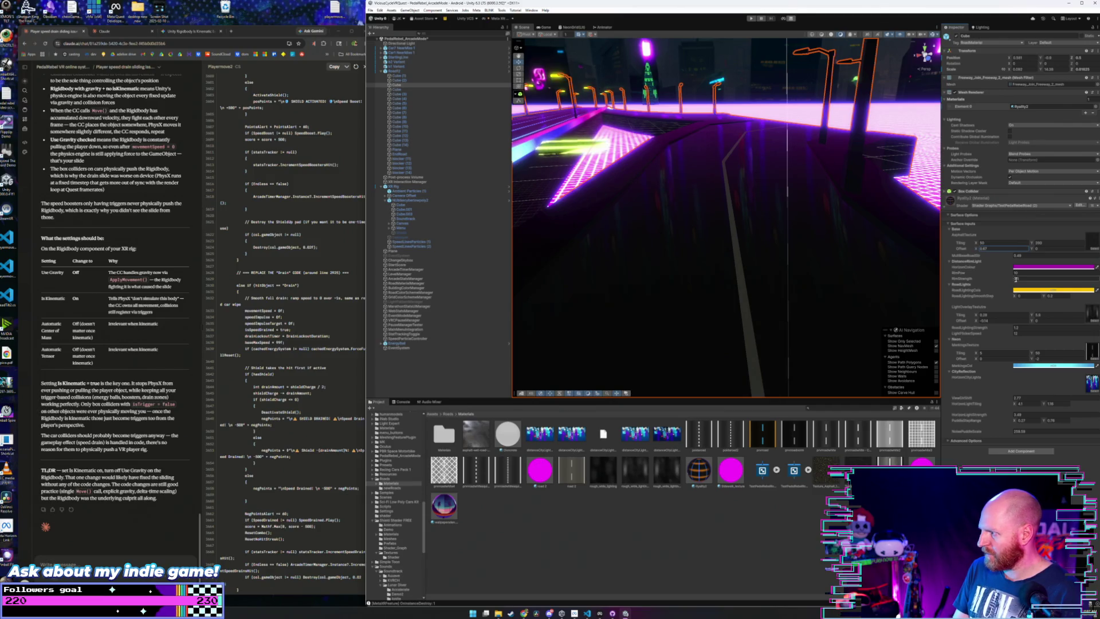
- Tune RimStrength, RoadLightingStrength and Tiling X, then select the Ryality2 material
click(1015, 279)
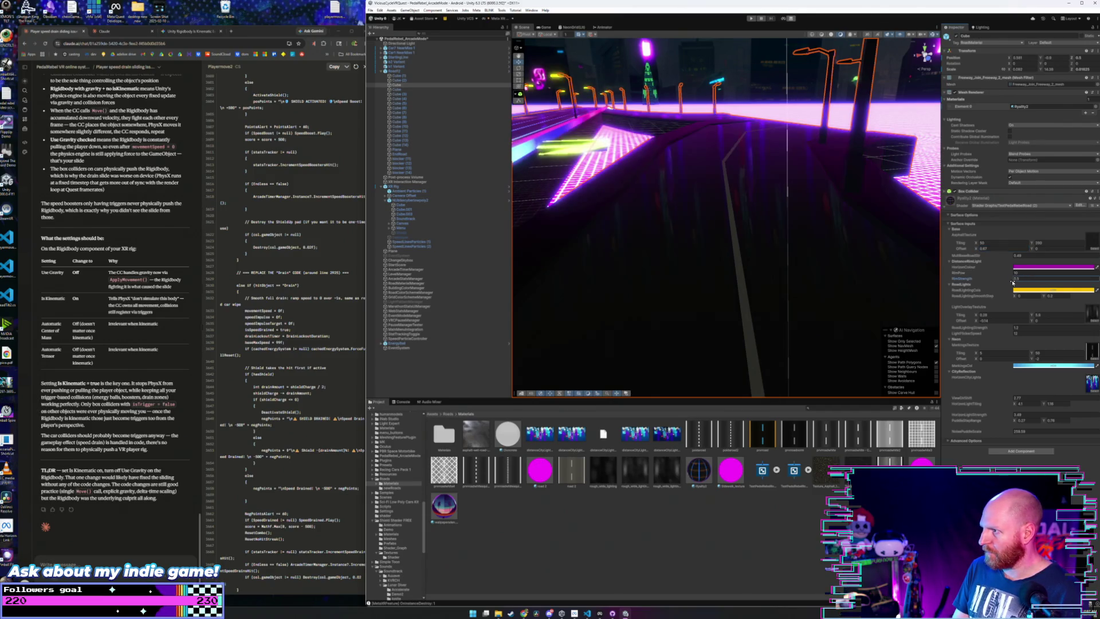
click(1015, 328)
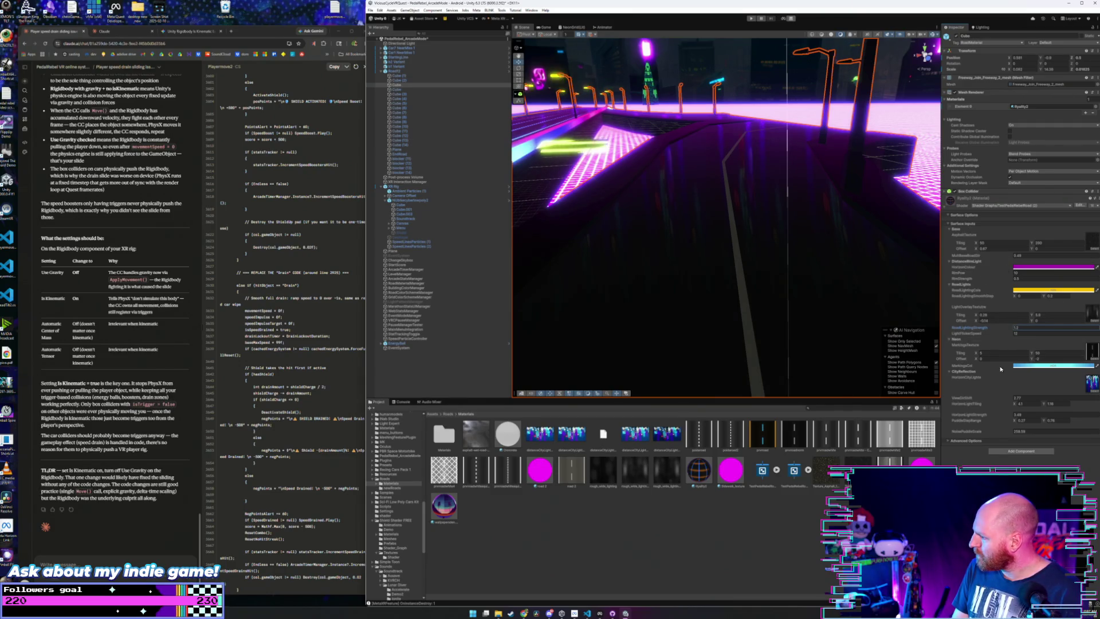
click(982, 352)
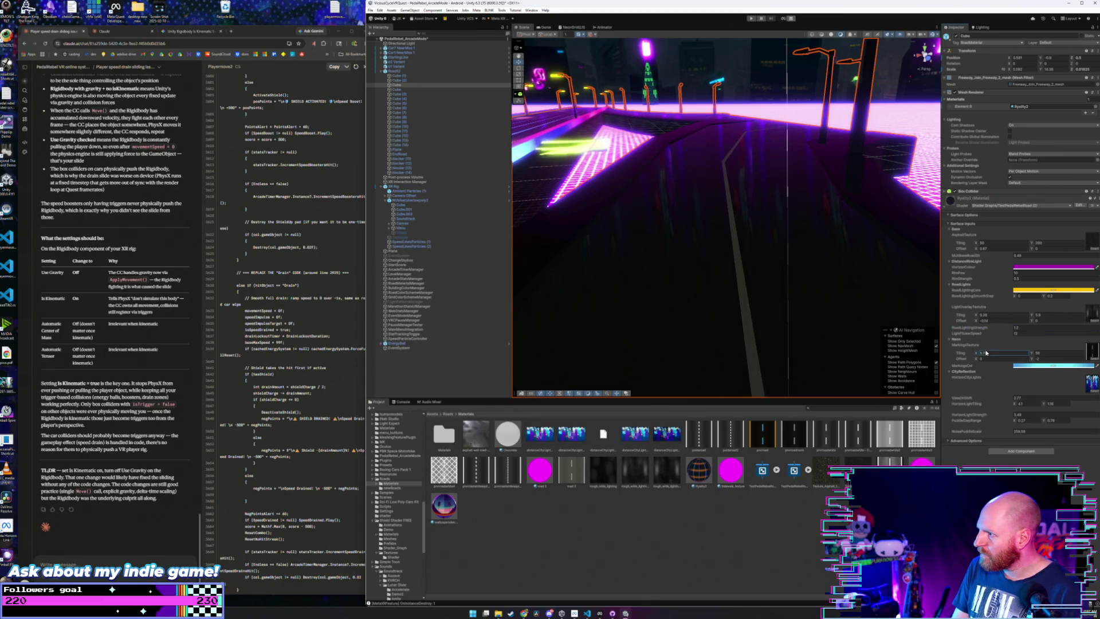
mouse_move(772, 282)
mouse_down()
mouse_move(741, 248)
mouse_move(665, 378)
mouse_up()
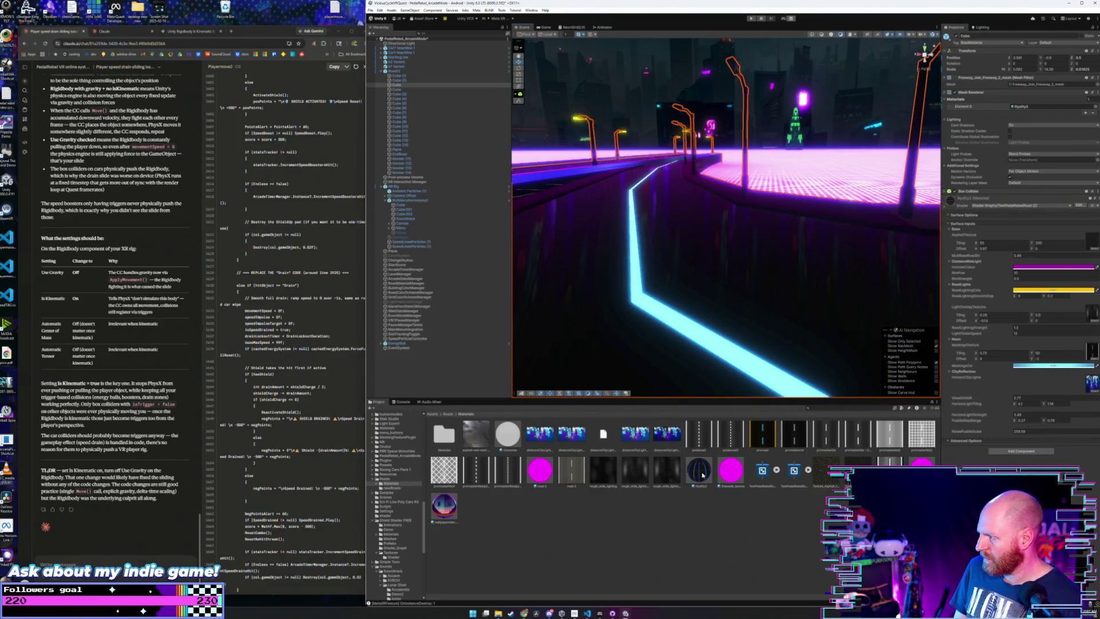
click(702, 472)
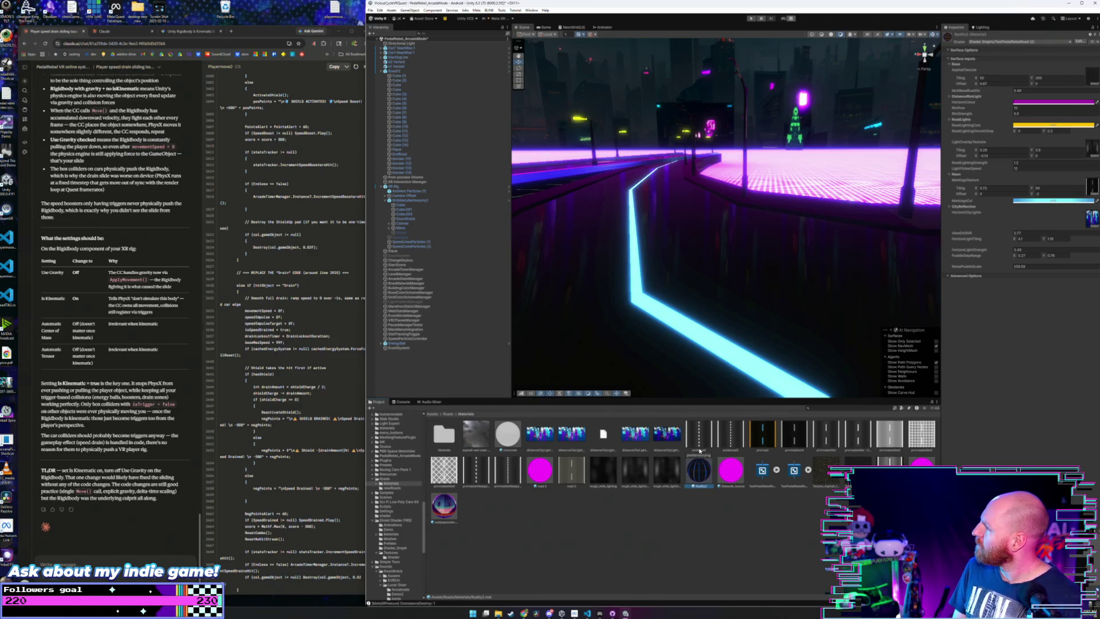
mouse_move(573, 244)
mouse_down()
mouse_move(552, 249)
mouse_move(517, 232)
mouse_move(514, 250)
mouse_move(689, 266)
mouse_move(780, 255)
mouse_up()
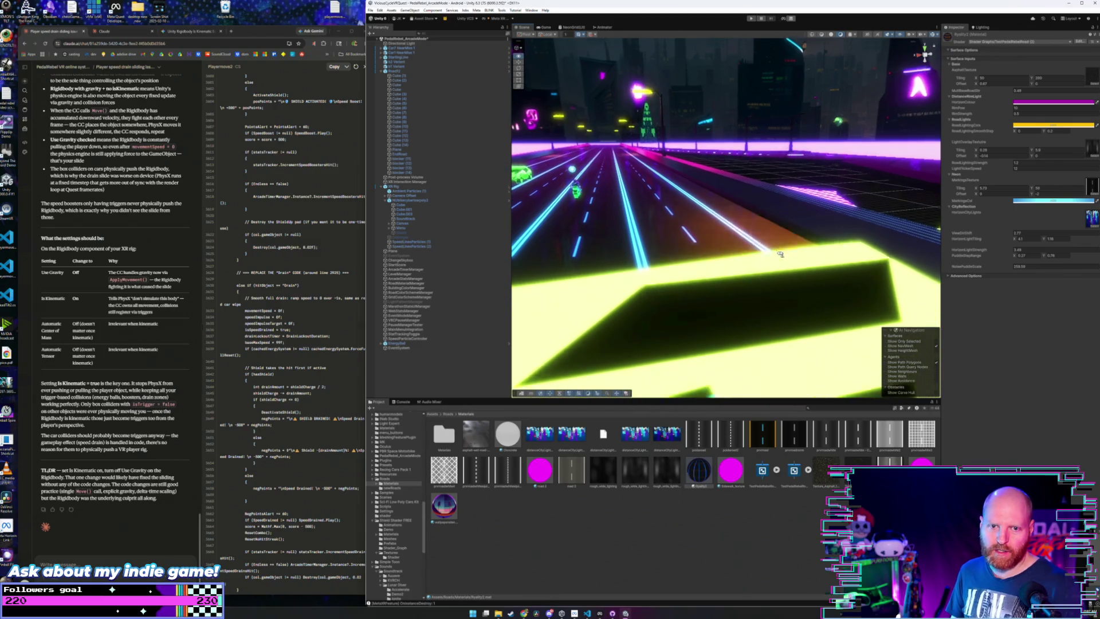
- Drag MarkingsTexture Offset X to slide the blue lane lines sideways, then reselect Road12
drag(780, 255, 779, 252)
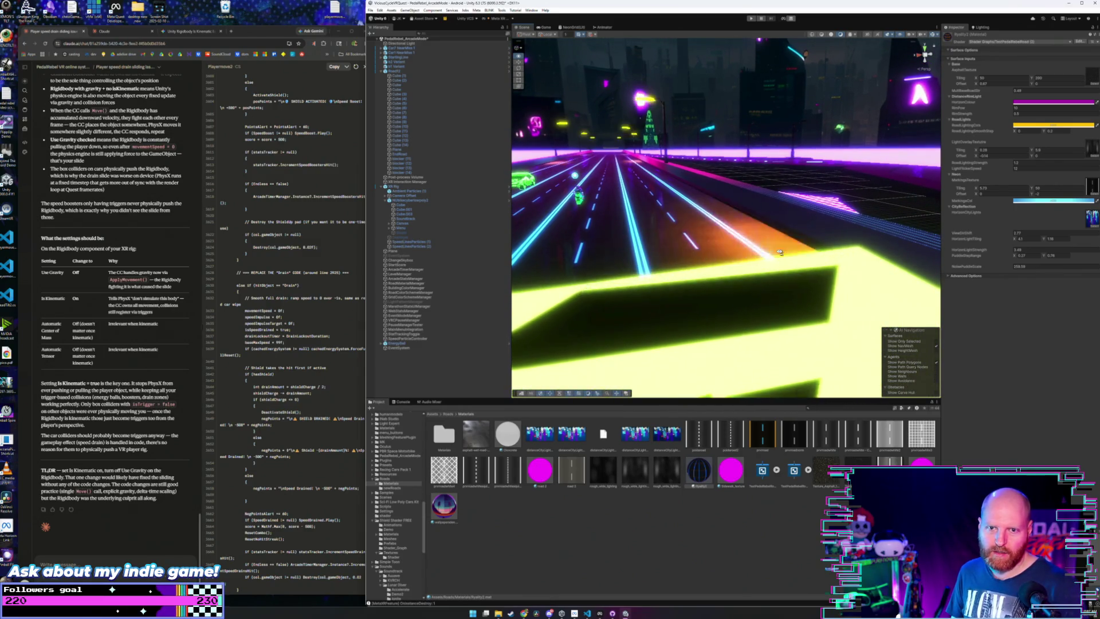
drag(779, 252, 753, 250)
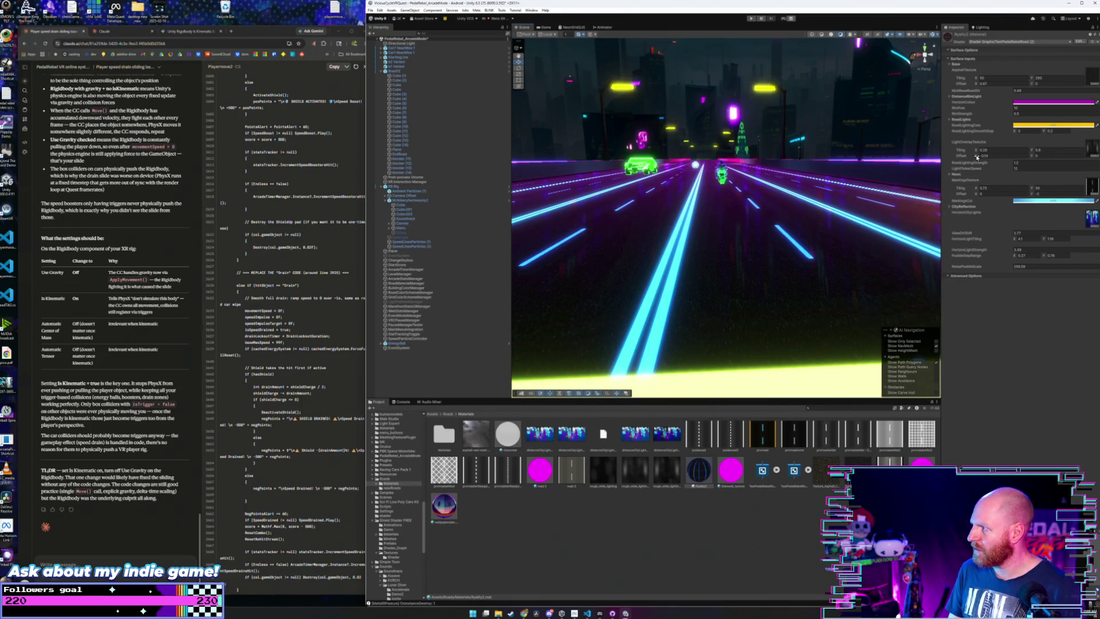
drag(976, 194, 454, 315)
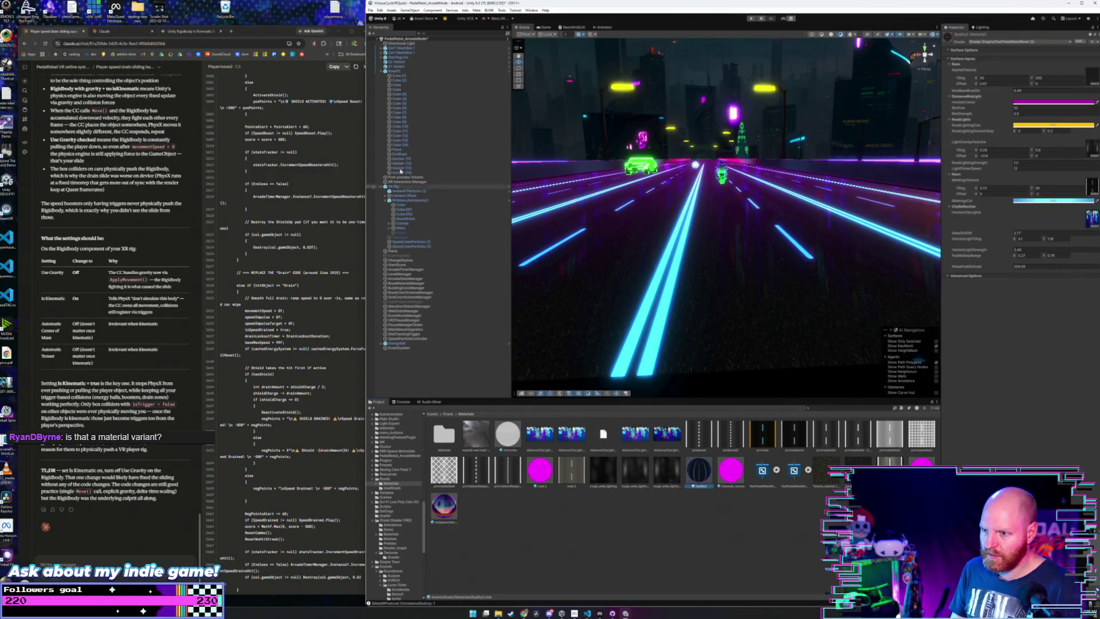
click(404, 71)
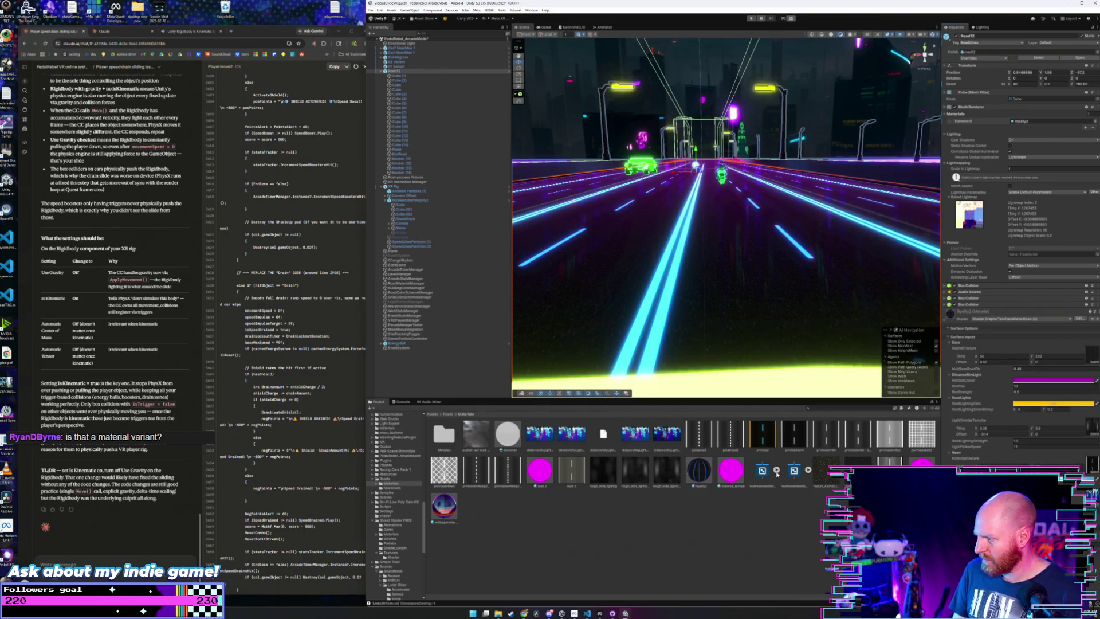
click(695, 475)
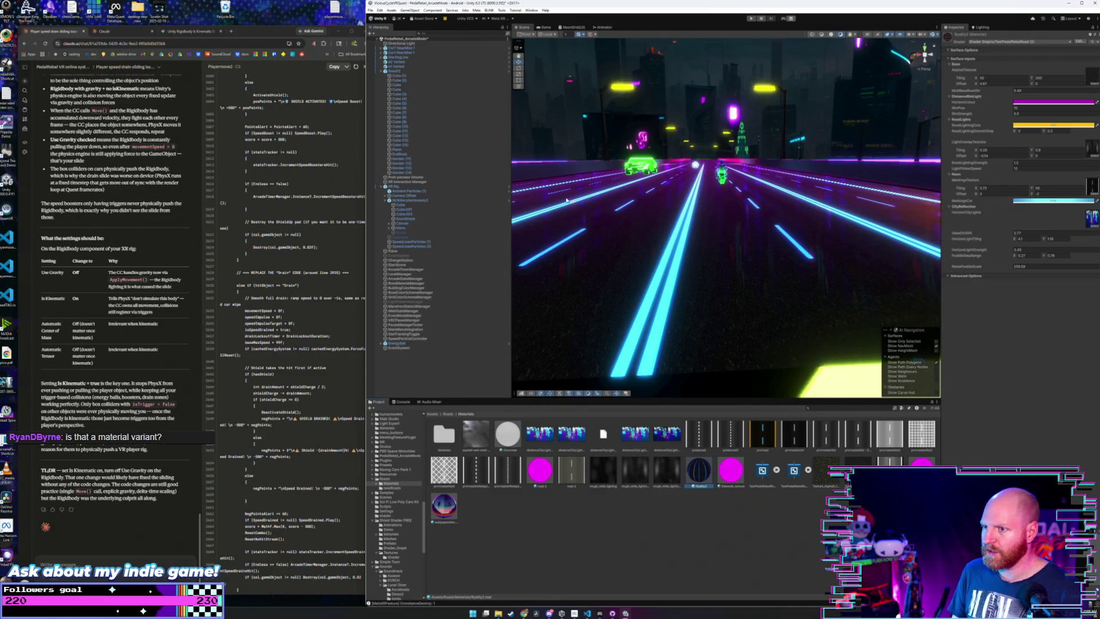
click(414, 72)
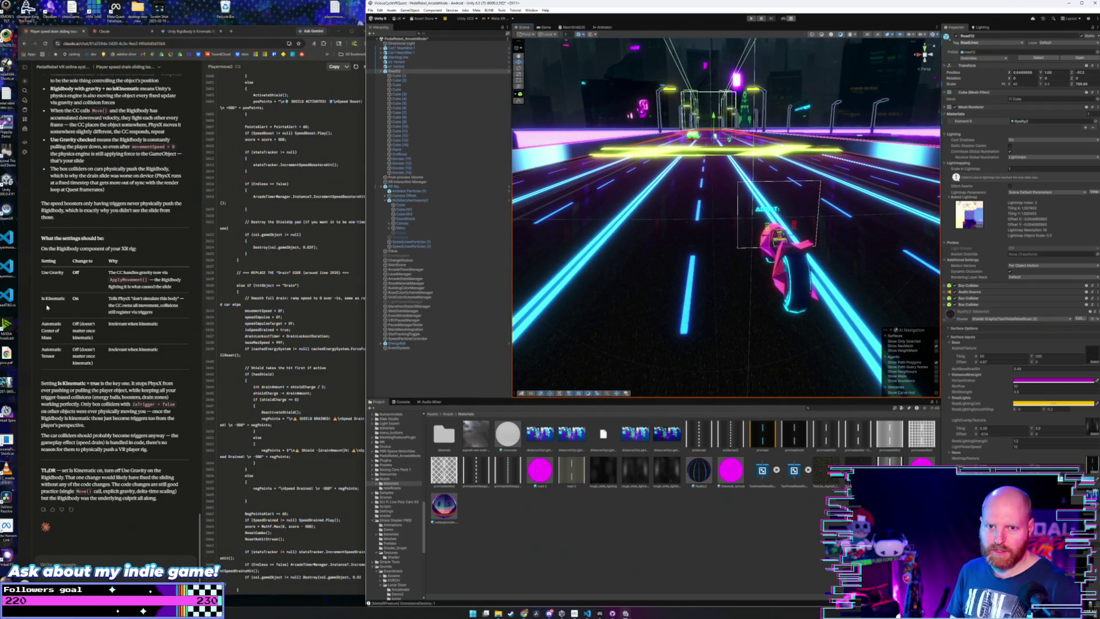
- Open New Prefab from the newRoads folder and apply the dark material to its side wall
click(529, 520)
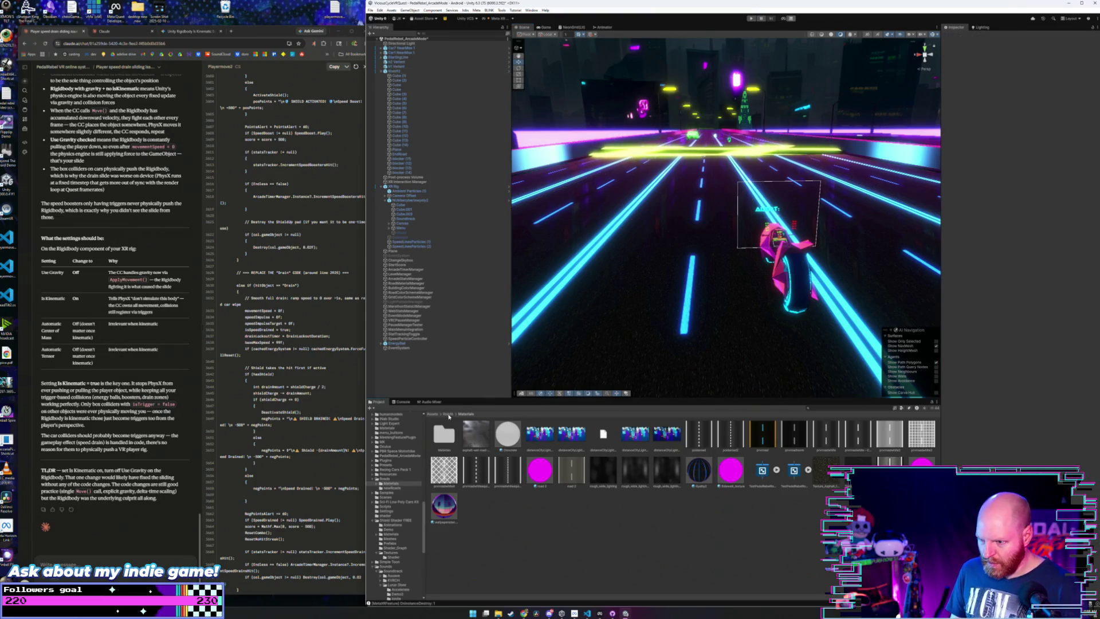
click(447, 413)
double_click(475, 433)
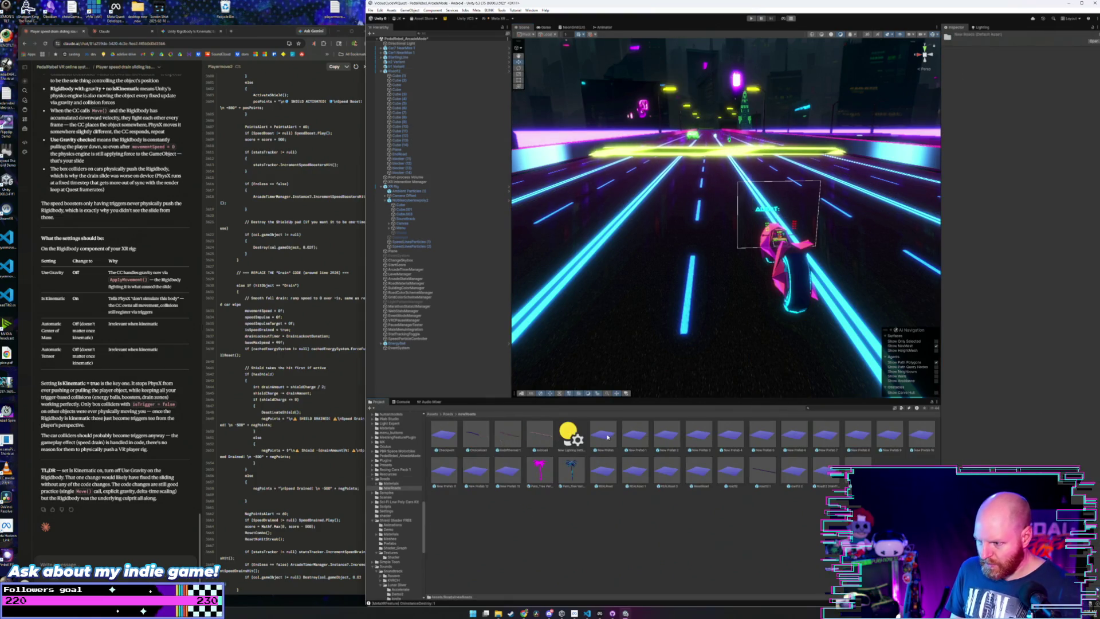
double_click(608, 437)
drag(629, 251, 630, 253)
click(391, 483)
drag(694, 470, 768, 234)
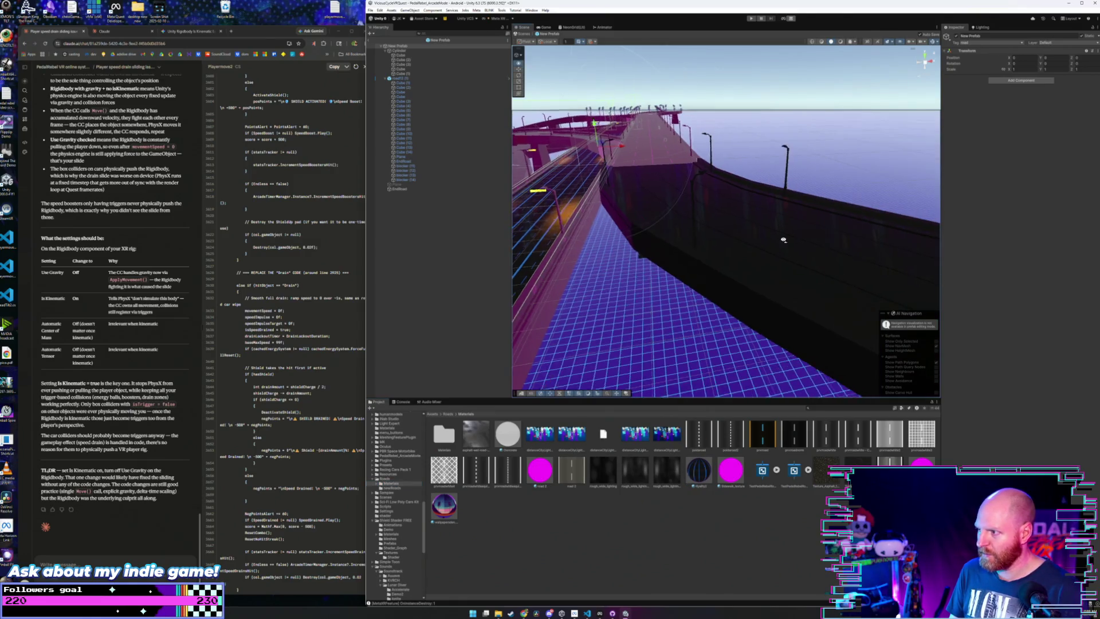
scroll(770, 234, up, 5)
scroll(773, 241, up, 3)
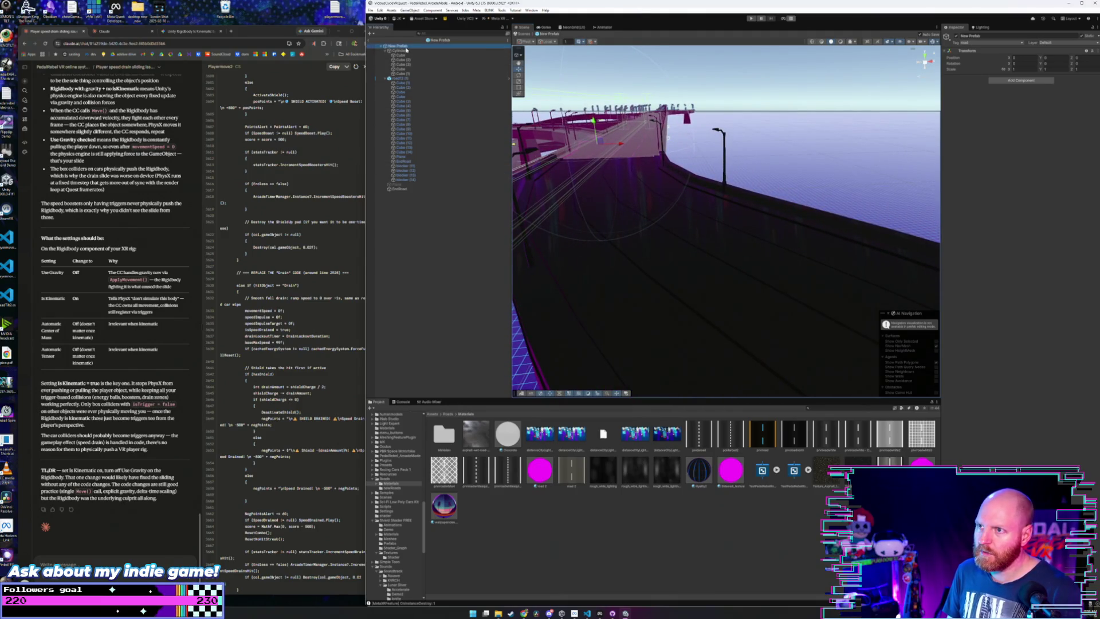
- Inspect road12 (1), the Cylinder, the New Prefab root and each Cube child in the Hierarchy
click(406, 78)
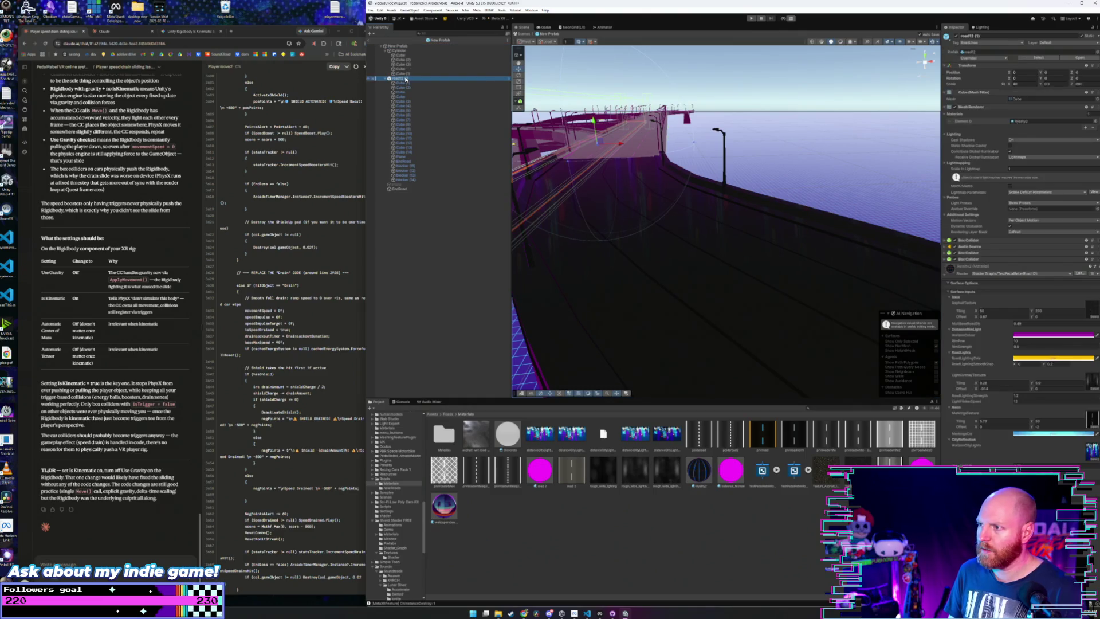
click(404, 51)
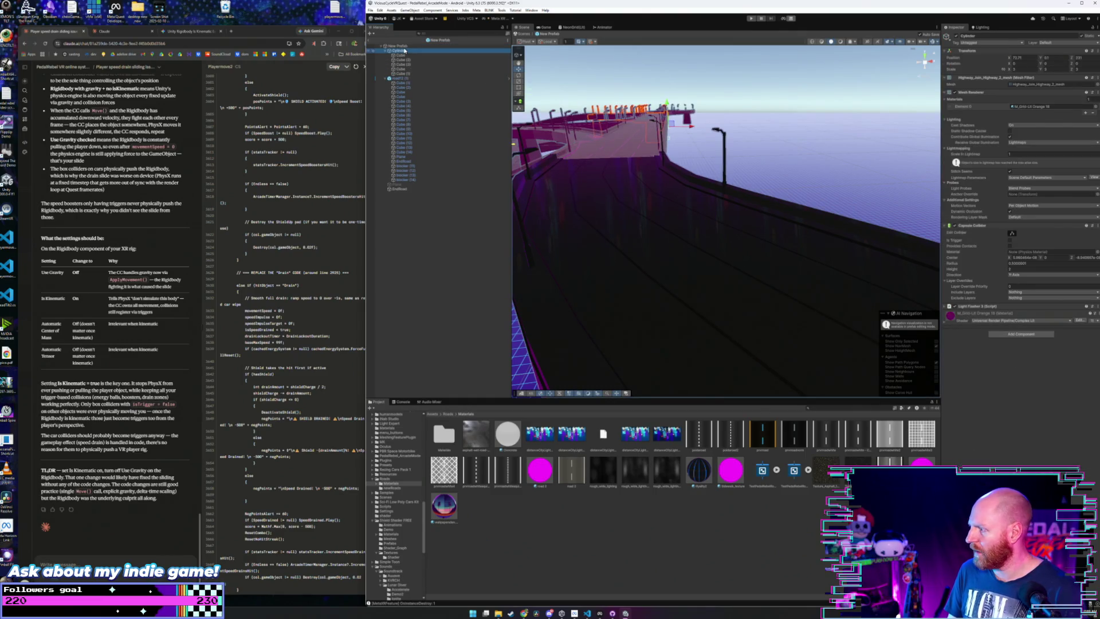
click(405, 46)
click(403, 56)
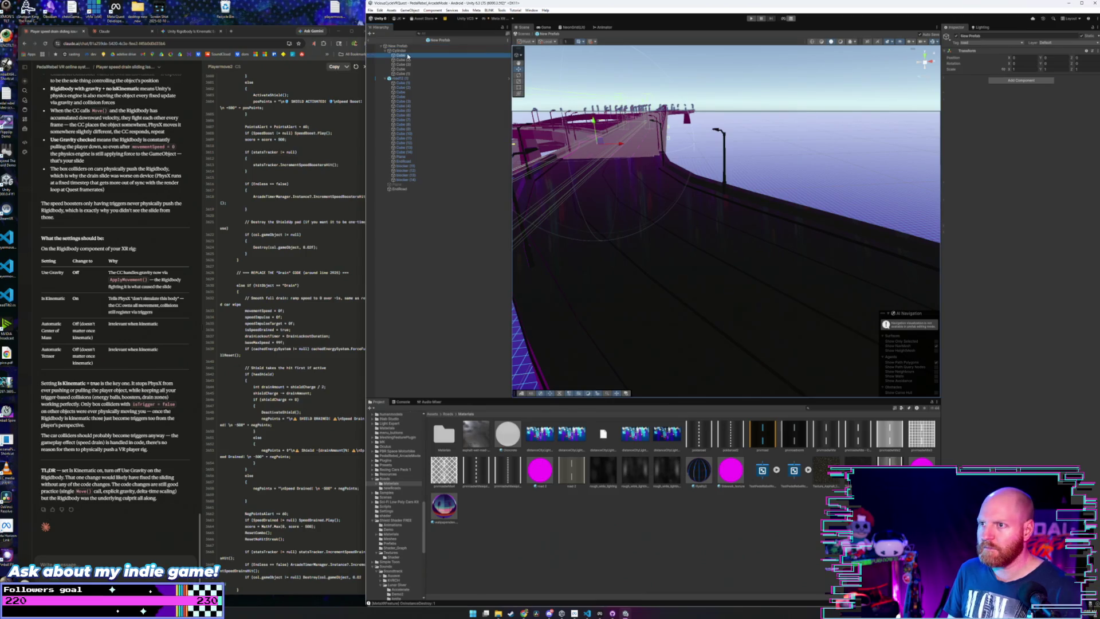
click(405, 64)
click(407, 69)
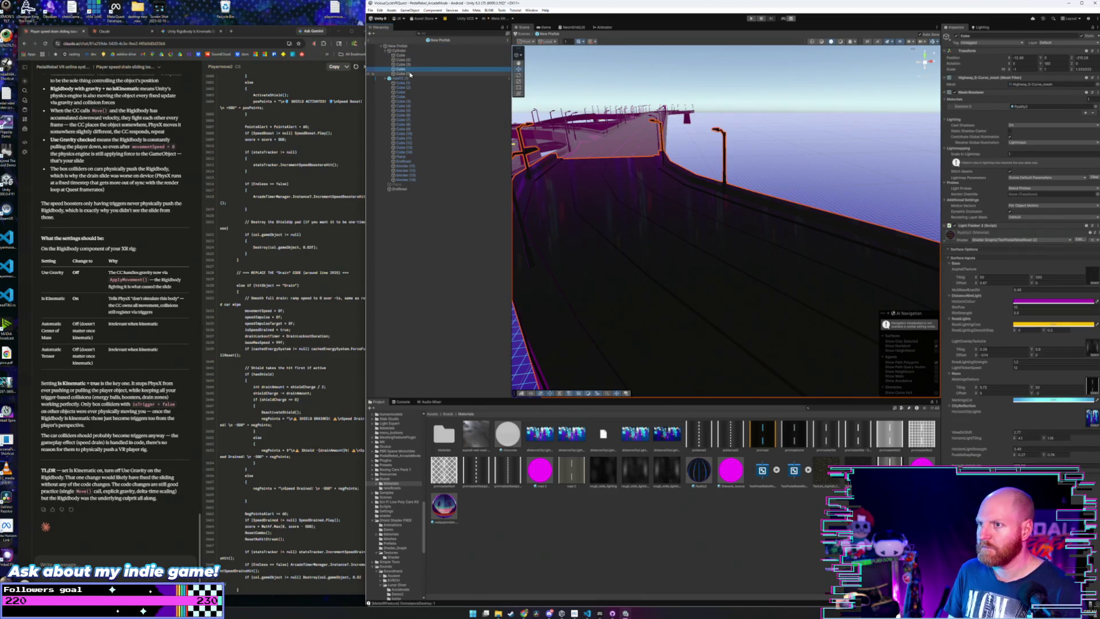
click(405, 64)
click(405, 69)
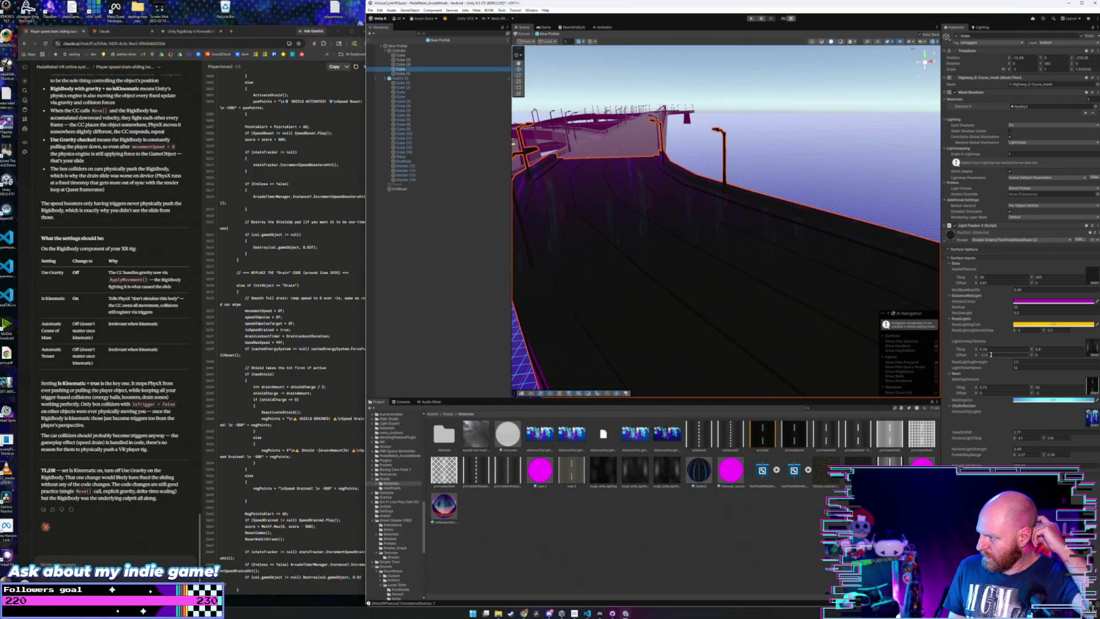
drag(977, 394, 978, 395)
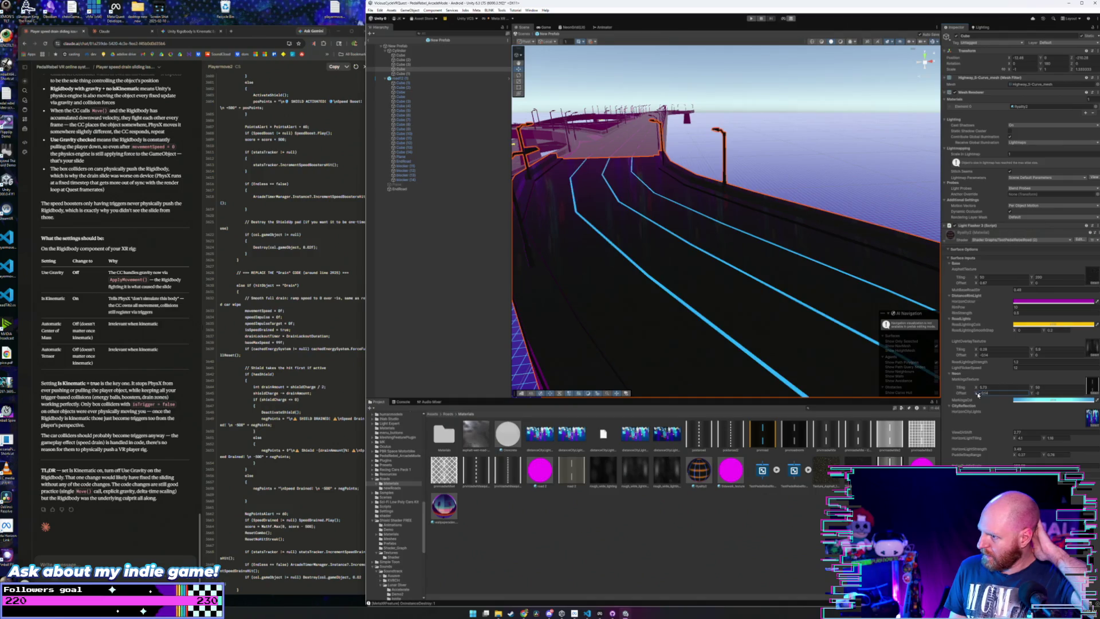
mouse_move(668, 234)
mouse_down()
mouse_move(672, 214)
mouse_move(680, 250)
mouse_up()
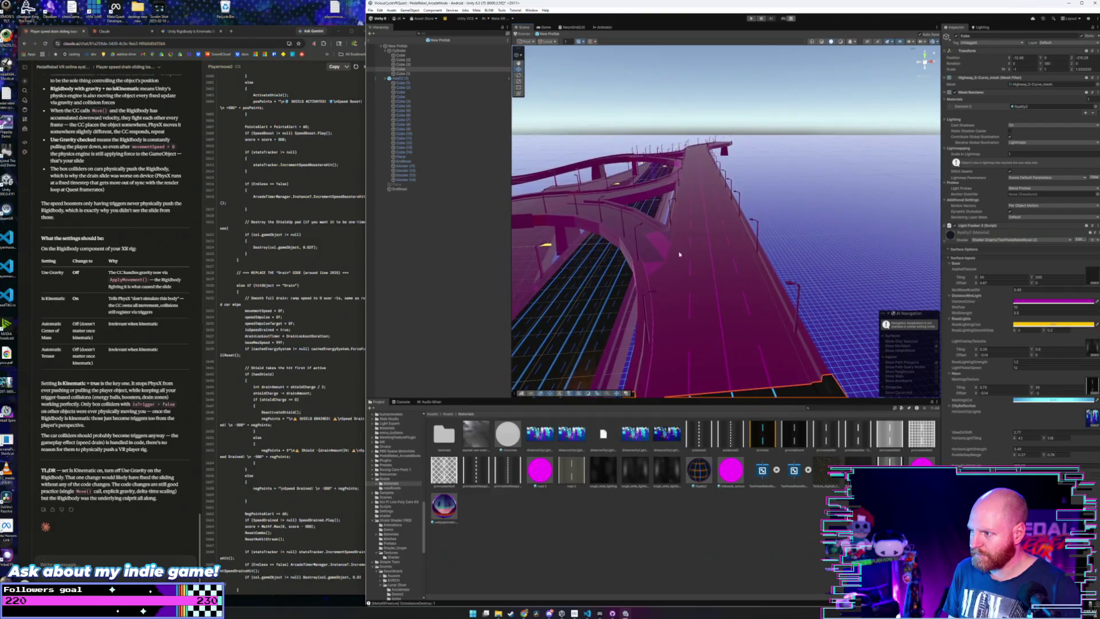
drag(694, 471, 693, 339)
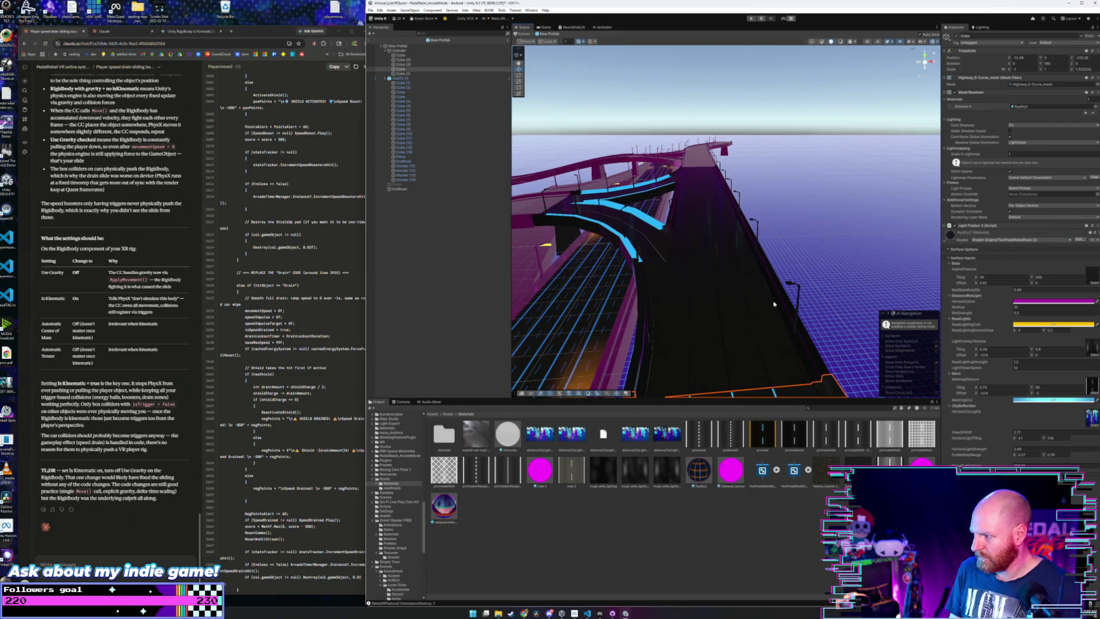
click(735, 311)
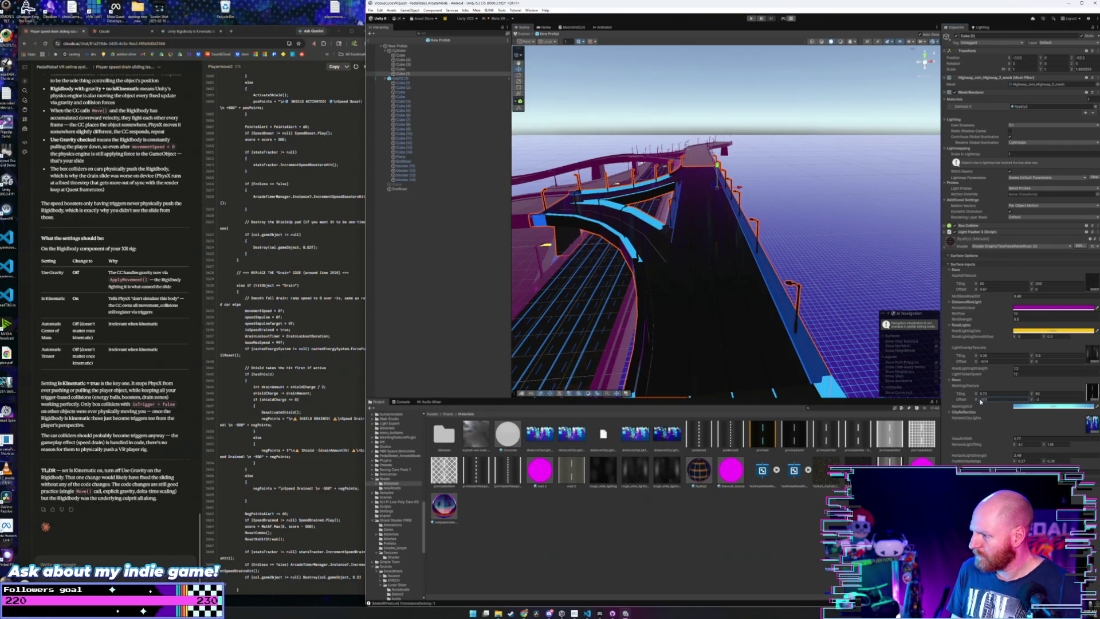
key(f)
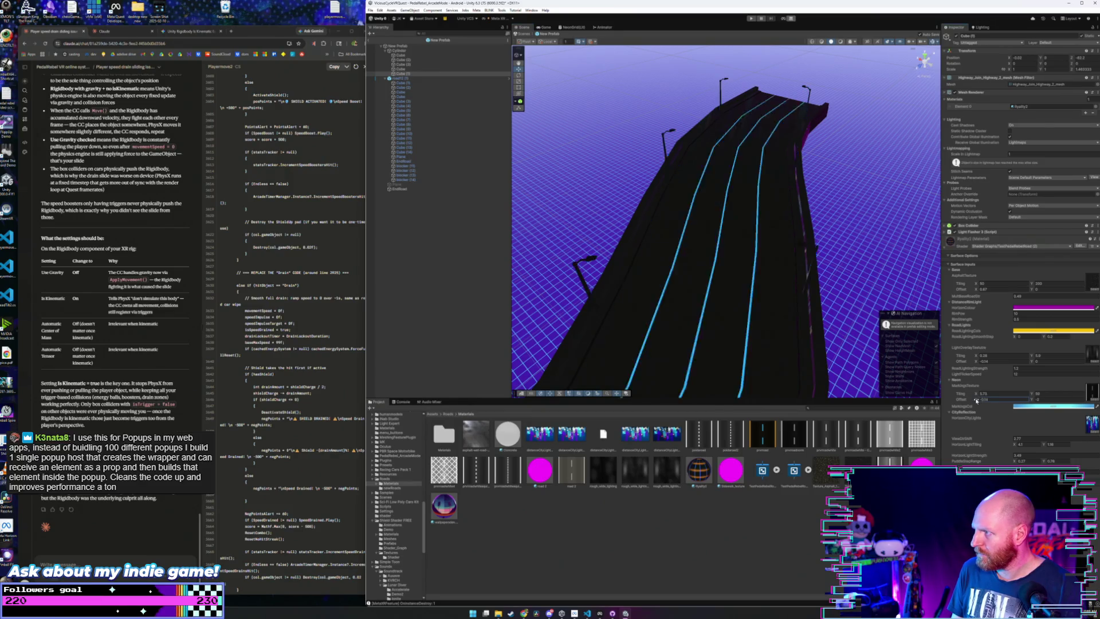
drag(763, 291, 529, 249)
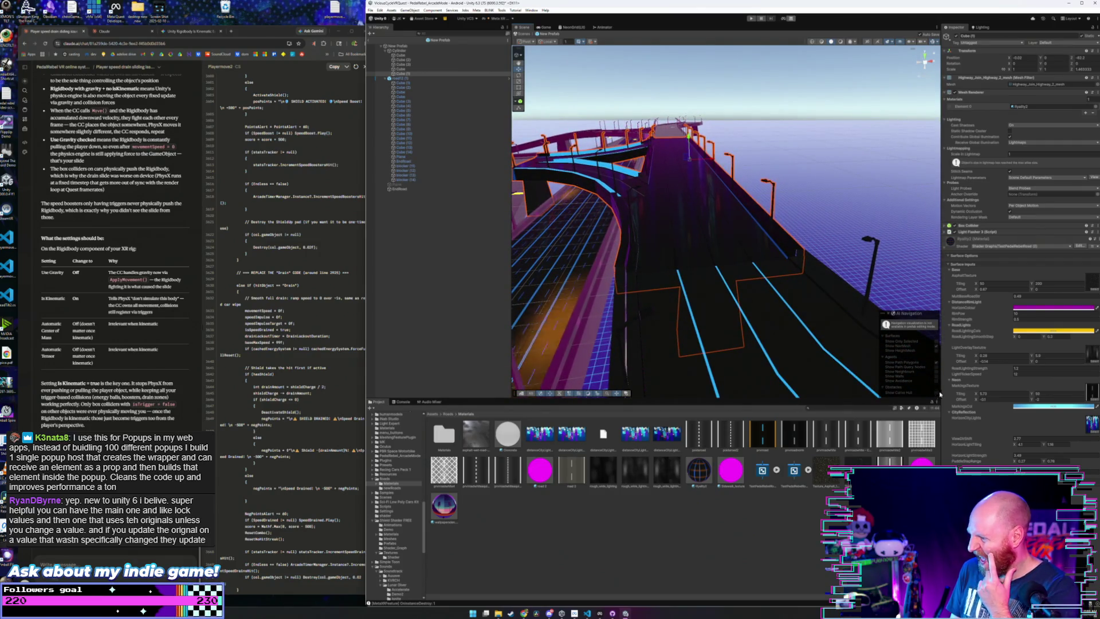
drag(975, 400, 978, 401)
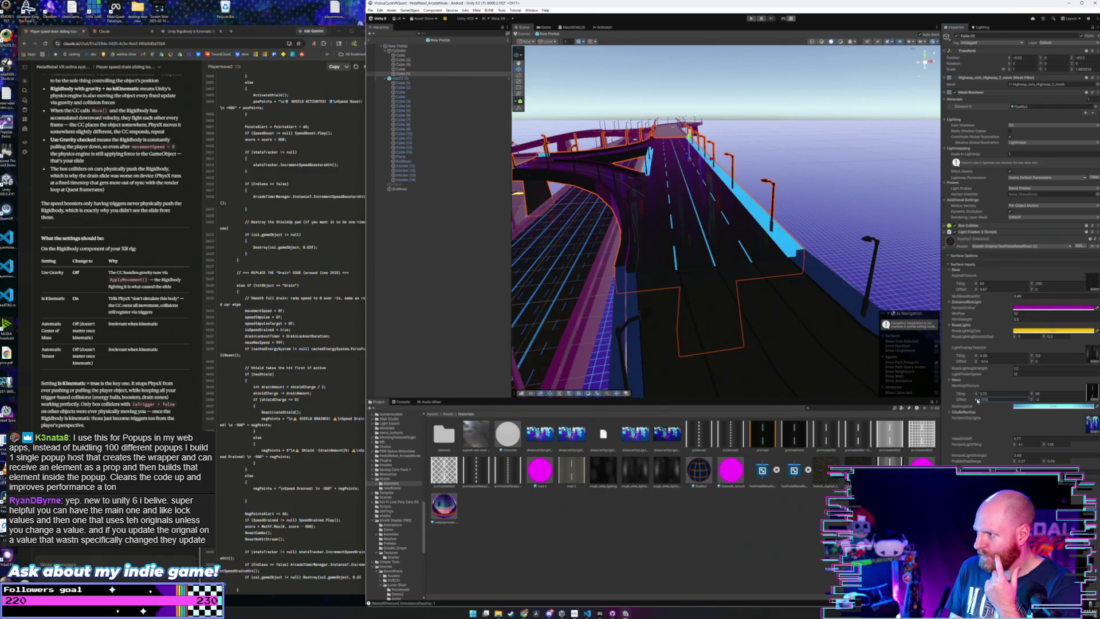
mouse_move(742, 289)
mouse_down()
mouse_move(673, 297)
mouse_move(718, 285)
mouse_up()
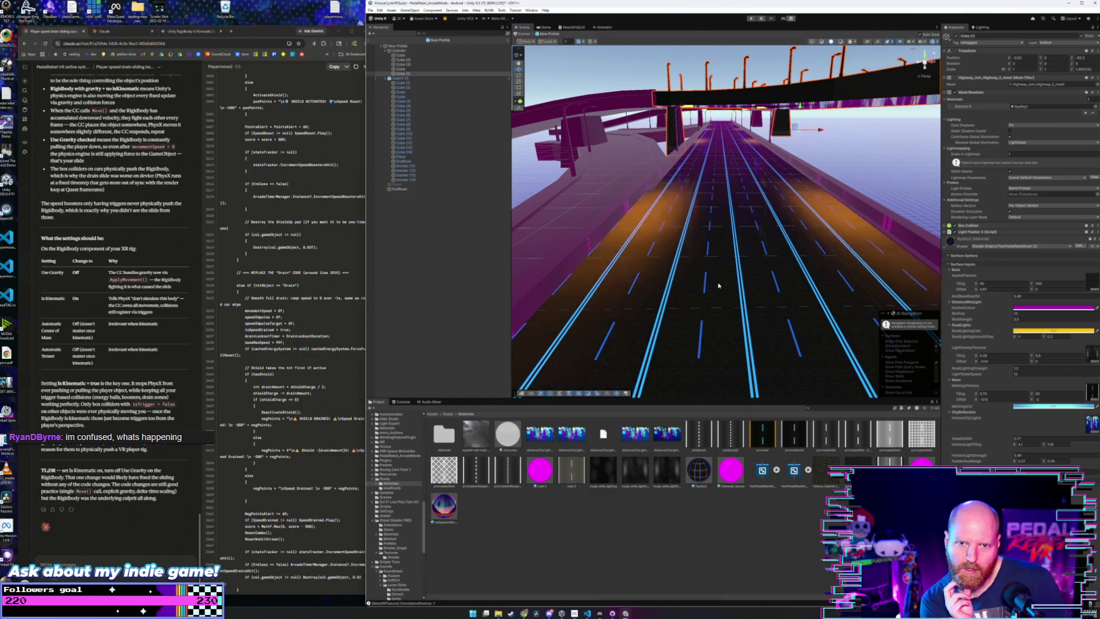
mouse_move(718, 285)
mouse_down()
mouse_move(744, 254)
mouse_move(749, 285)
mouse_move(741, 276)
mouse_up()
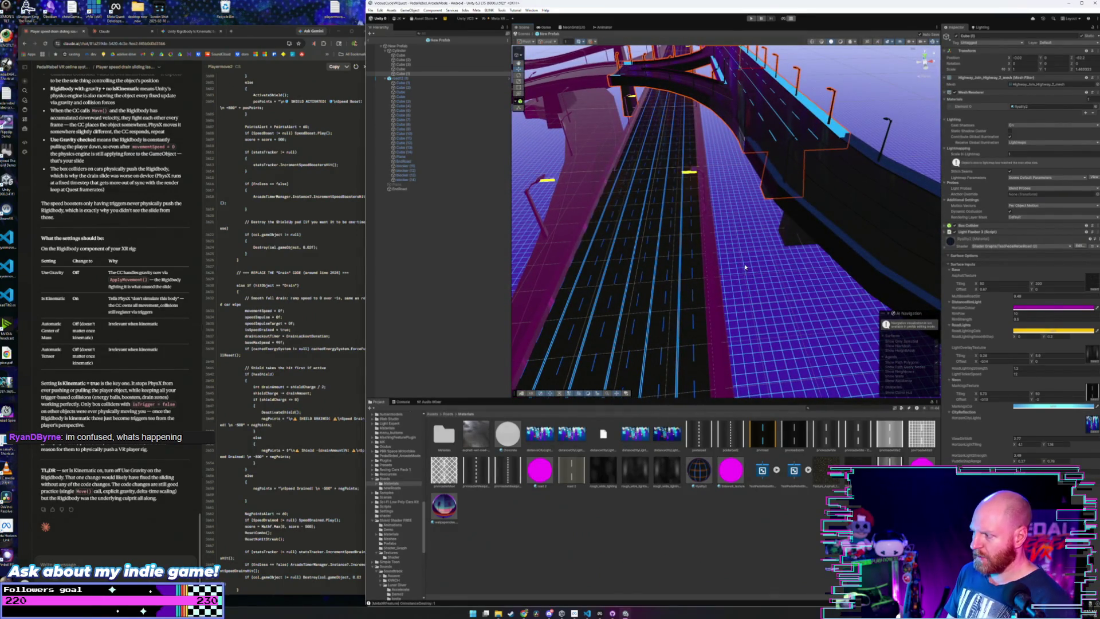
- Shift Ryalty2's Markings Offset X, then open the TestPedalRebelRoad (2) shader graph
click(698, 470)
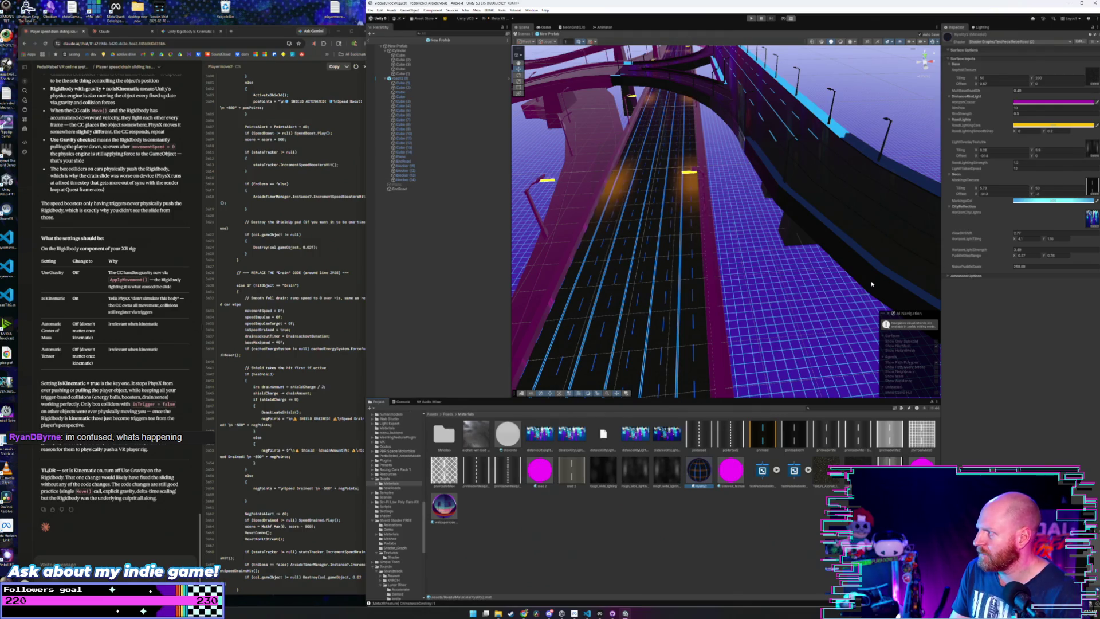
drag(767, 237, 773, 238)
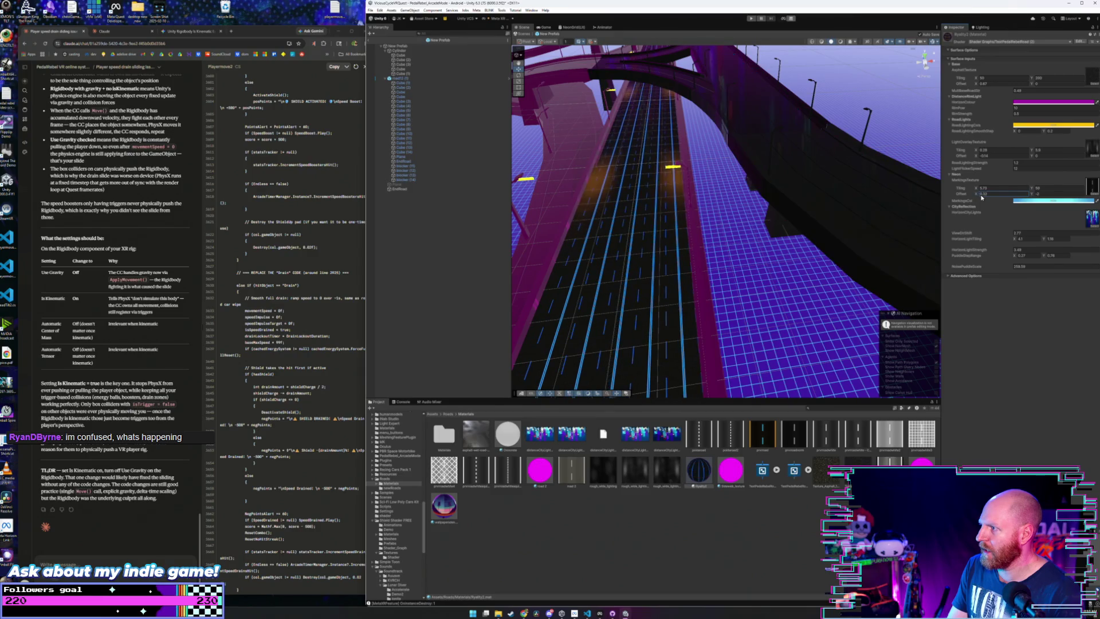
drag(980, 196, 975, 196)
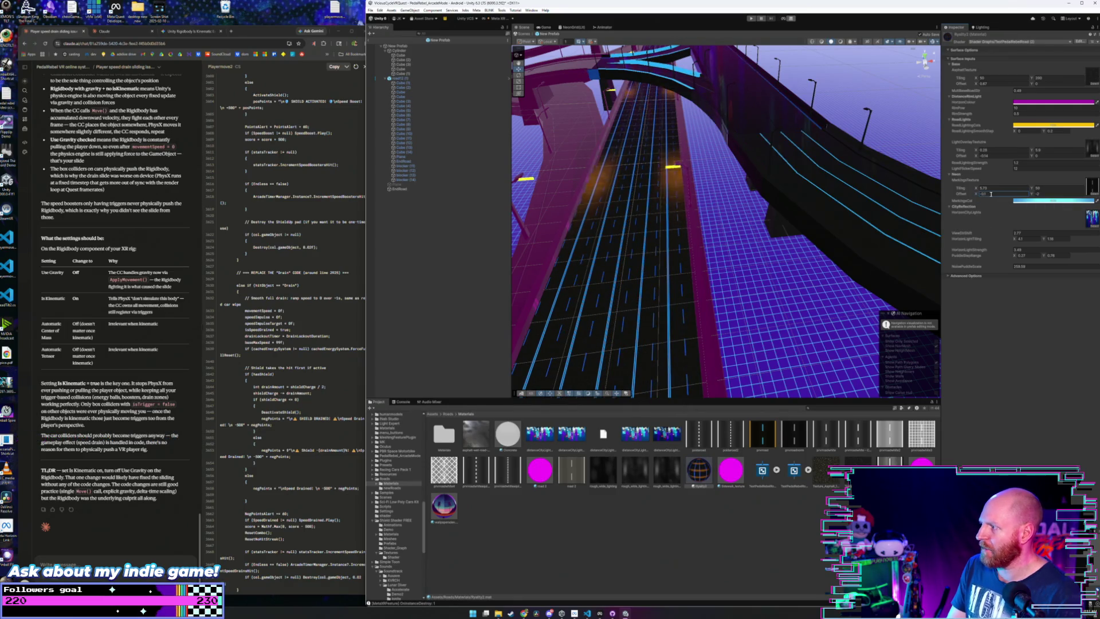
drag(819, 202, 807, 162)
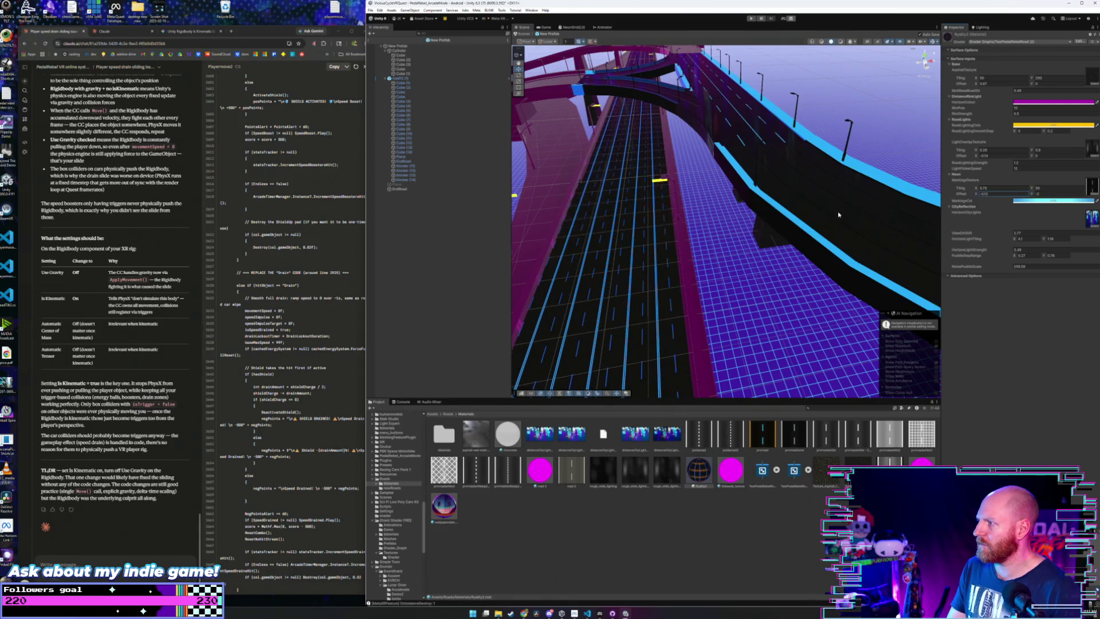
drag(762, 189, 764, 183)
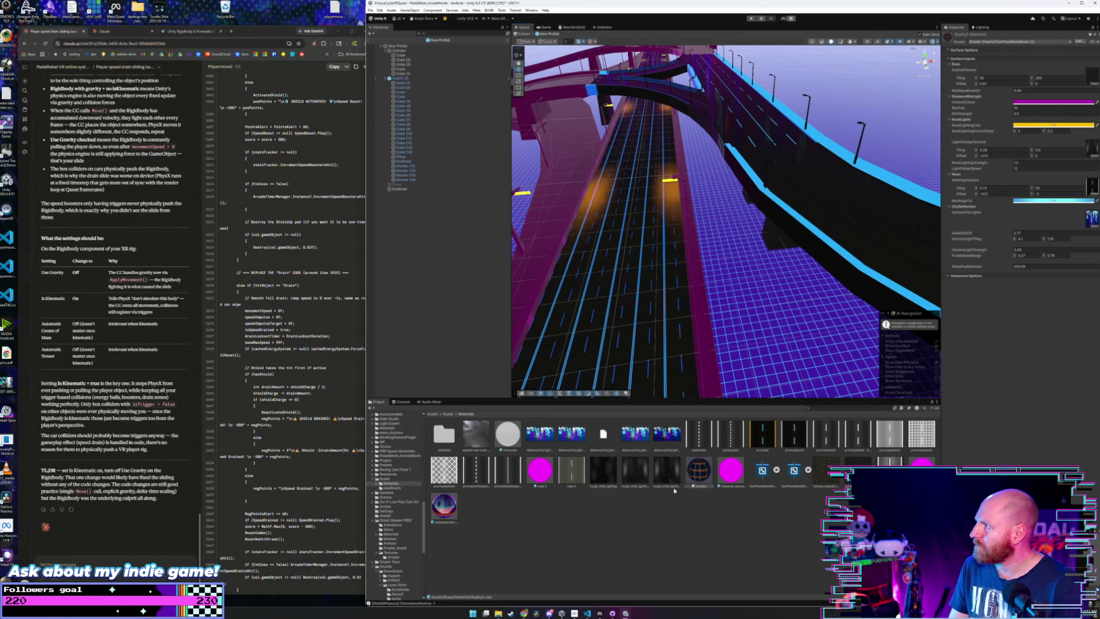
click(1080, 43)
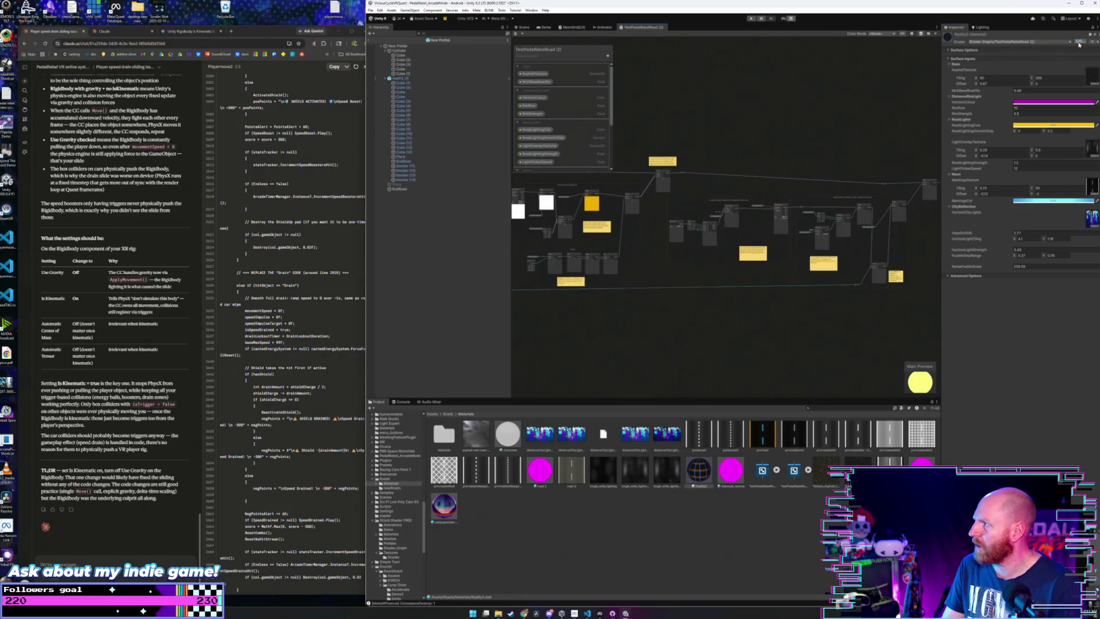
- Close the Shader Graph tab to return to the 3D highway scene
right_click(653, 30)
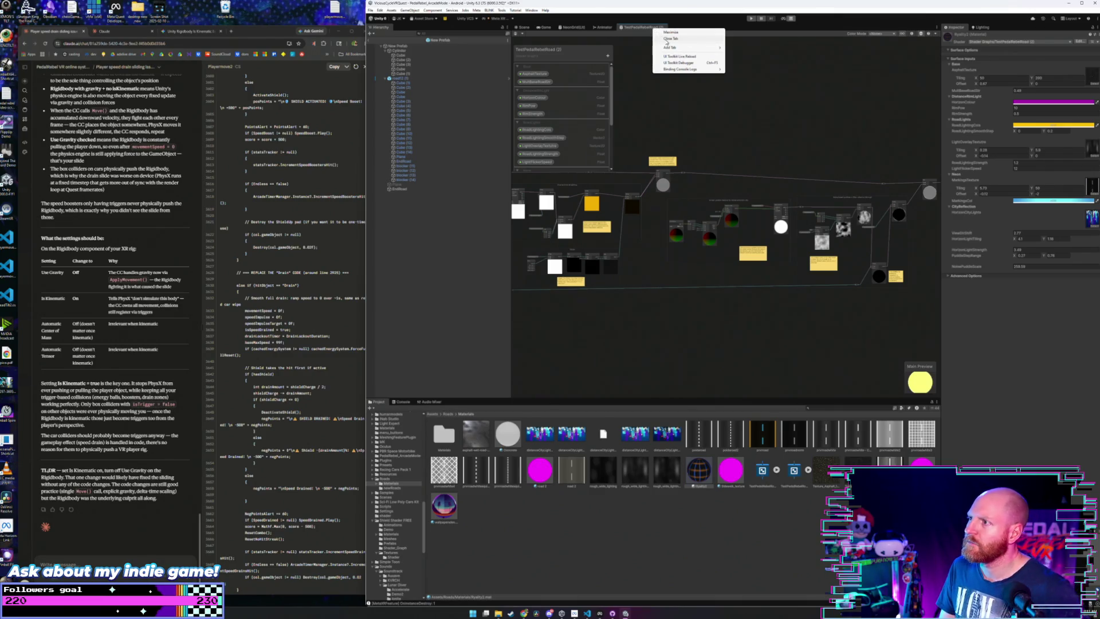
click(668, 39)
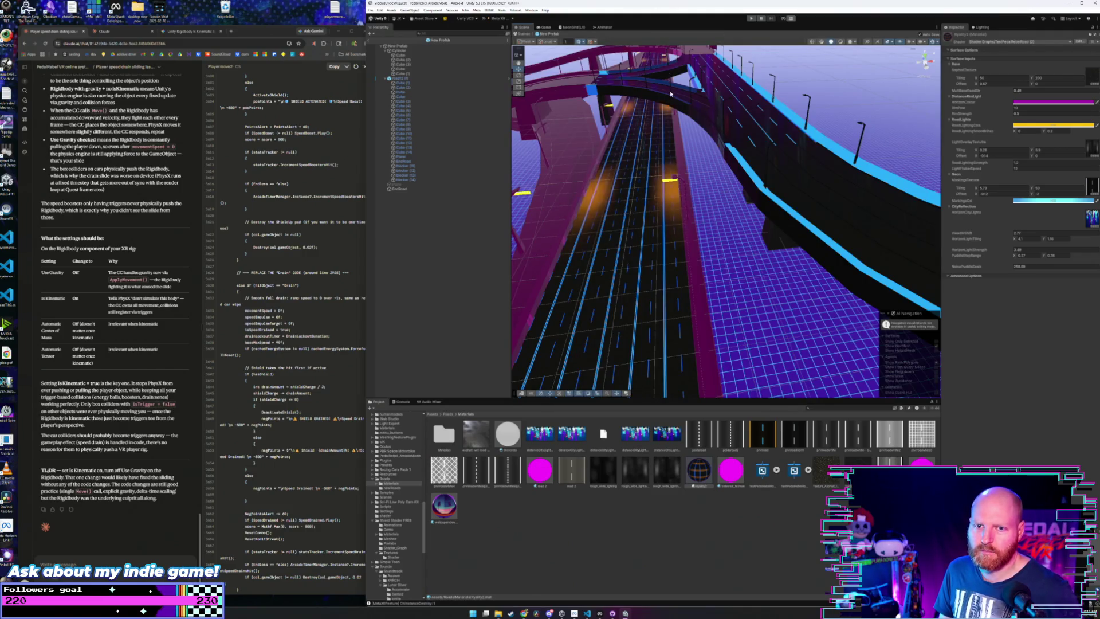
drag(699, 256, 741, 241)
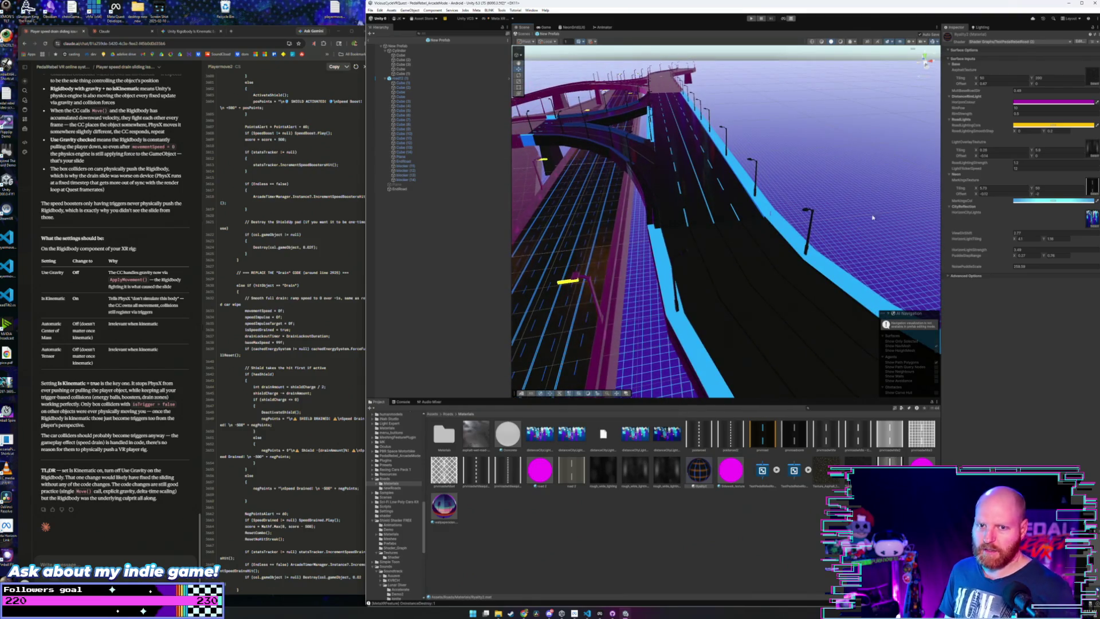
- Check the Shader list and Advanced Options without changes, then select road12 (1)
click(1070, 42)
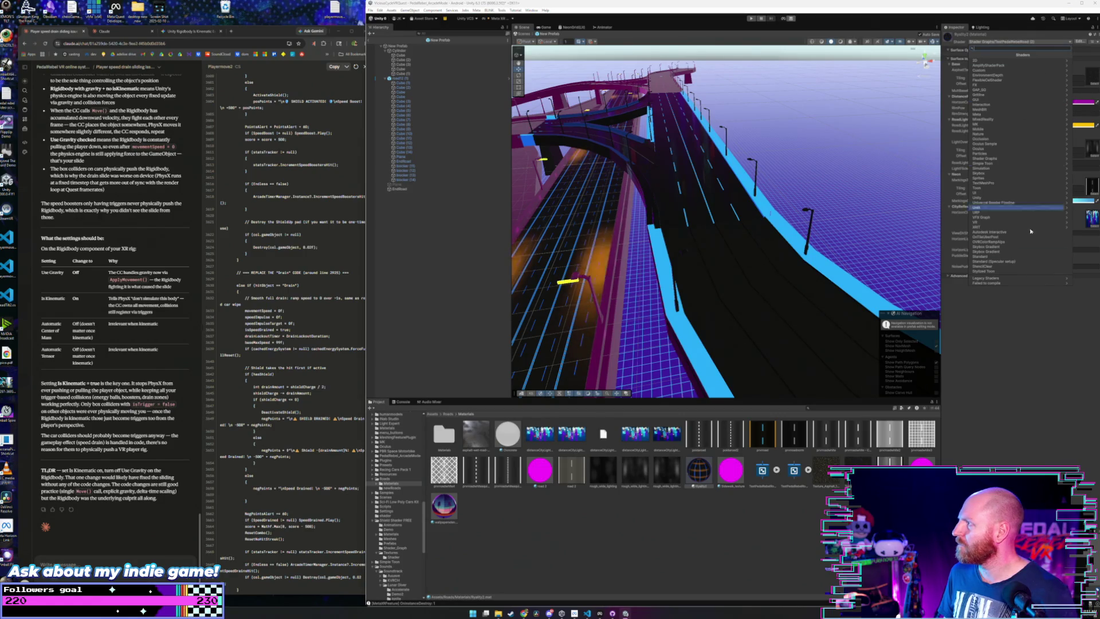
click(1039, 335)
click(947, 276)
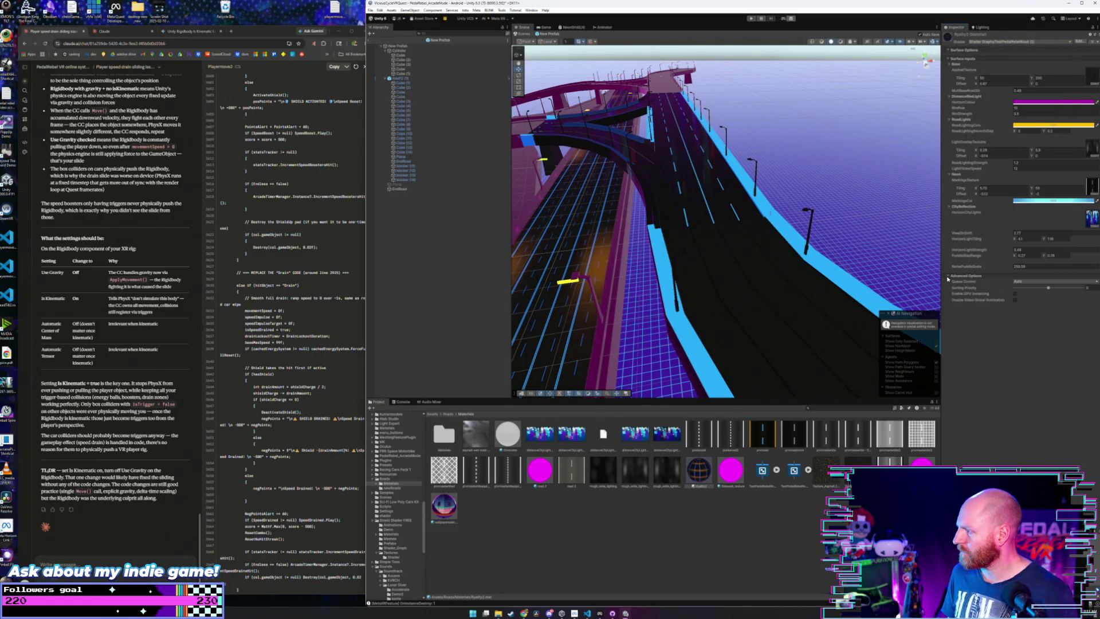
click(948, 277)
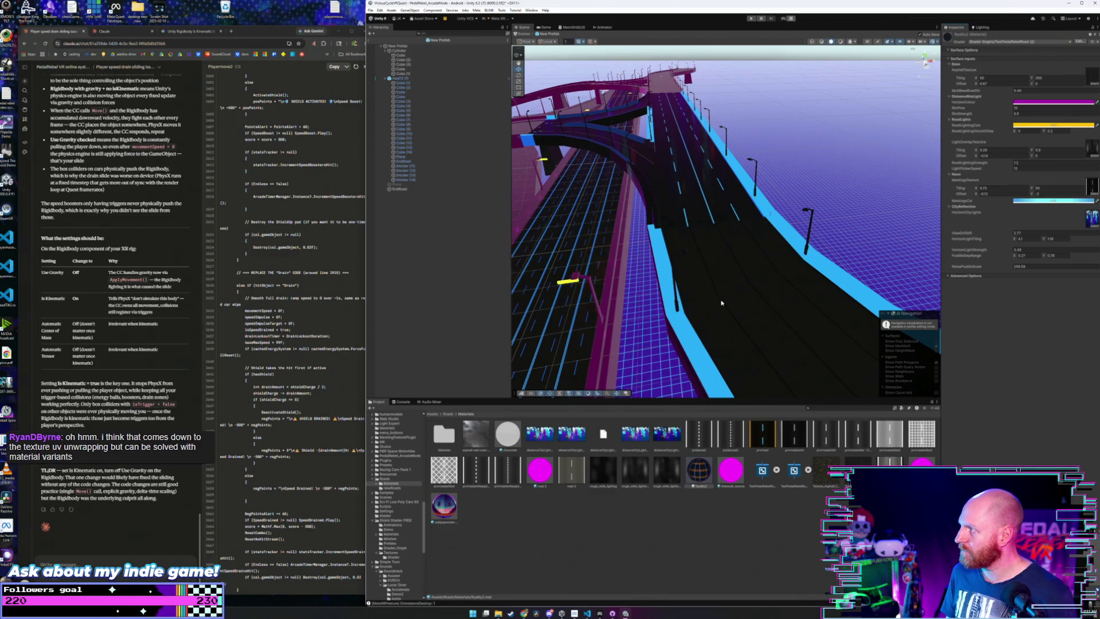
click(400, 79)
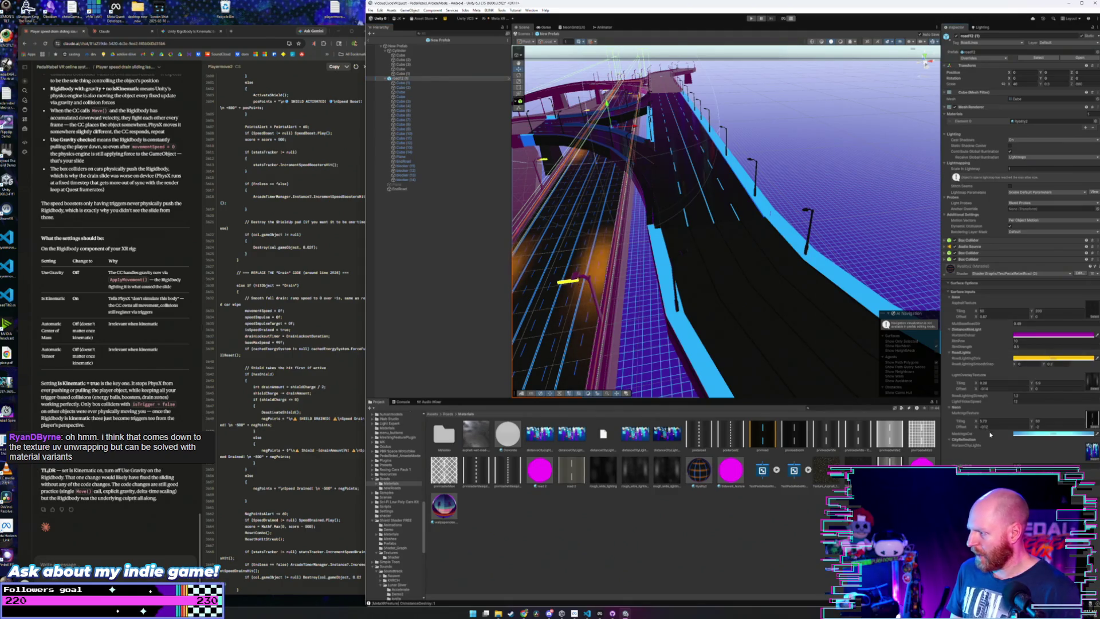
- Nudge Offset X to about -0.11, create a material preset copy, inspect it, then undo twice
drag(975, 428, 976, 430)
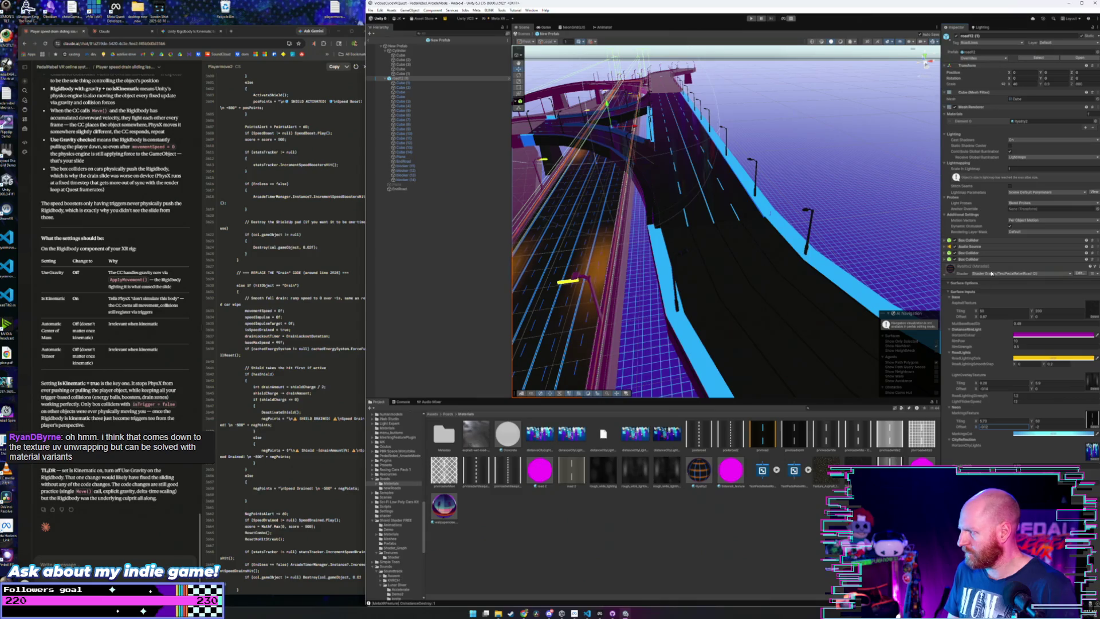
right_click(1032, 267)
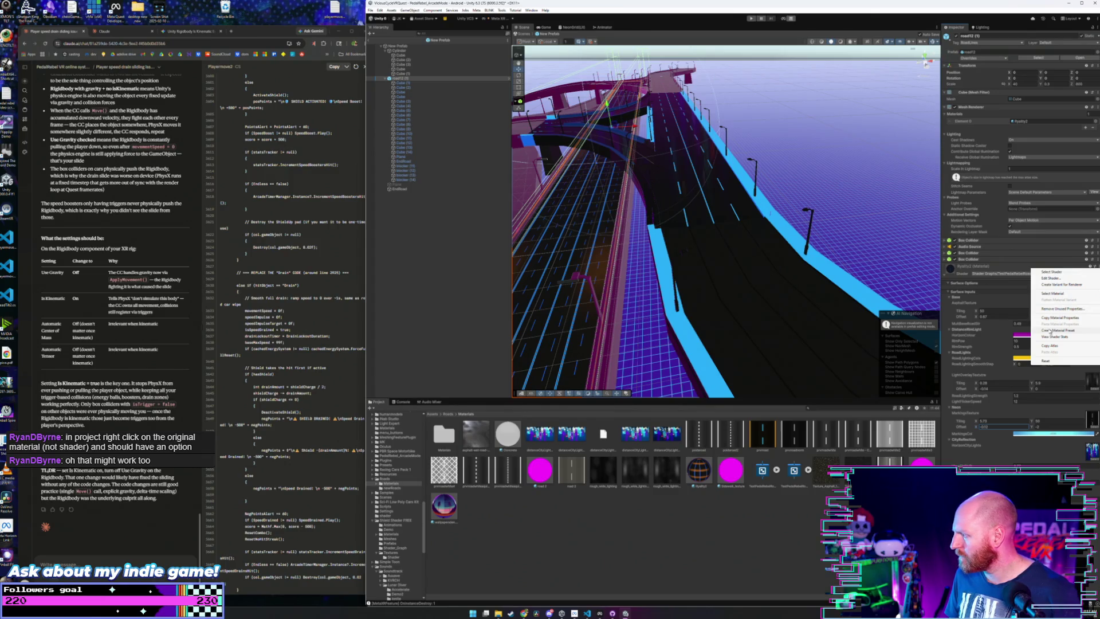
click(1050, 331)
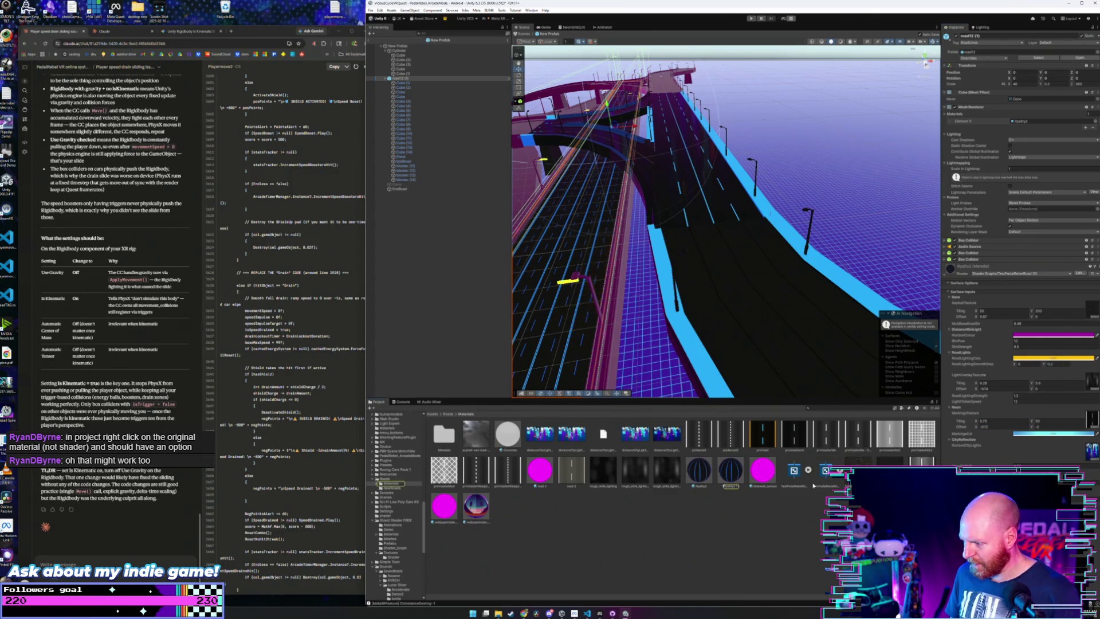
click(728, 476)
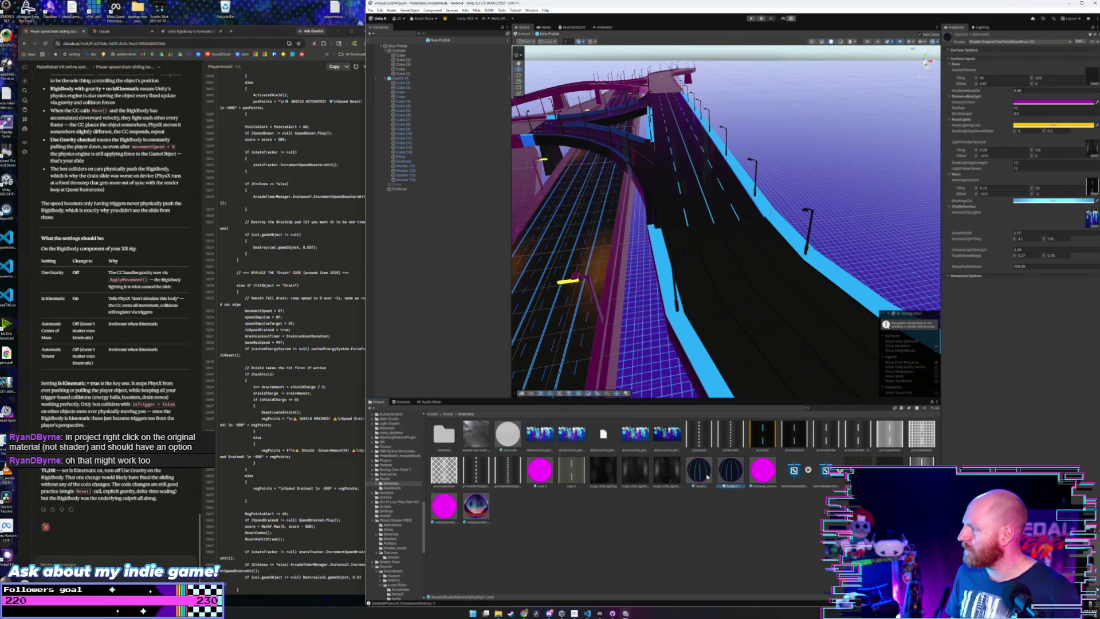
click(699, 477)
right_click(730, 478)
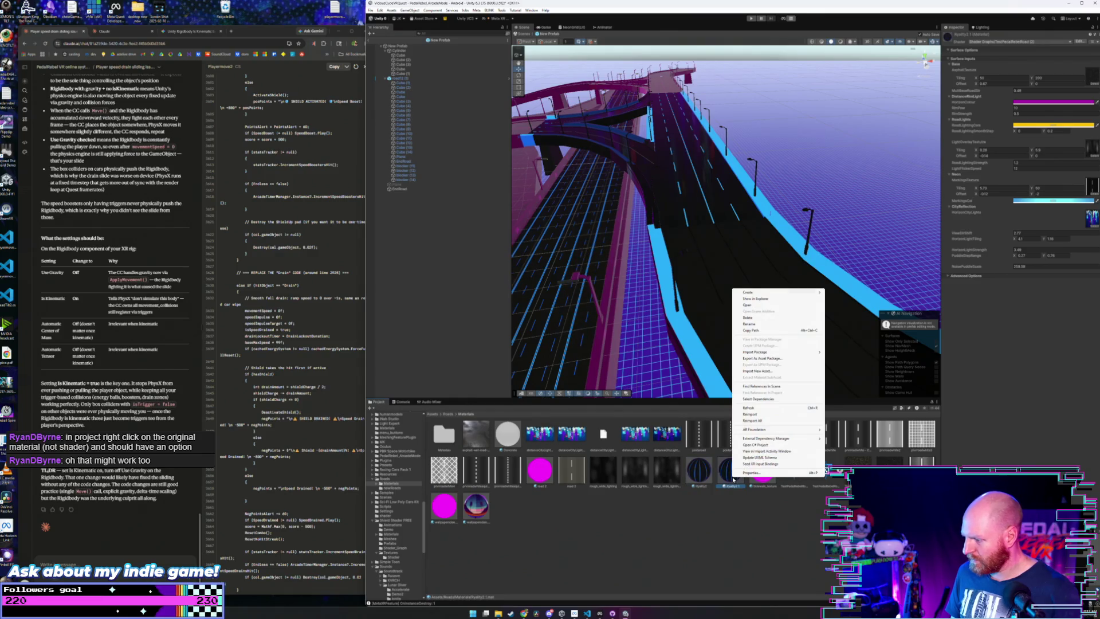
click(744, 468)
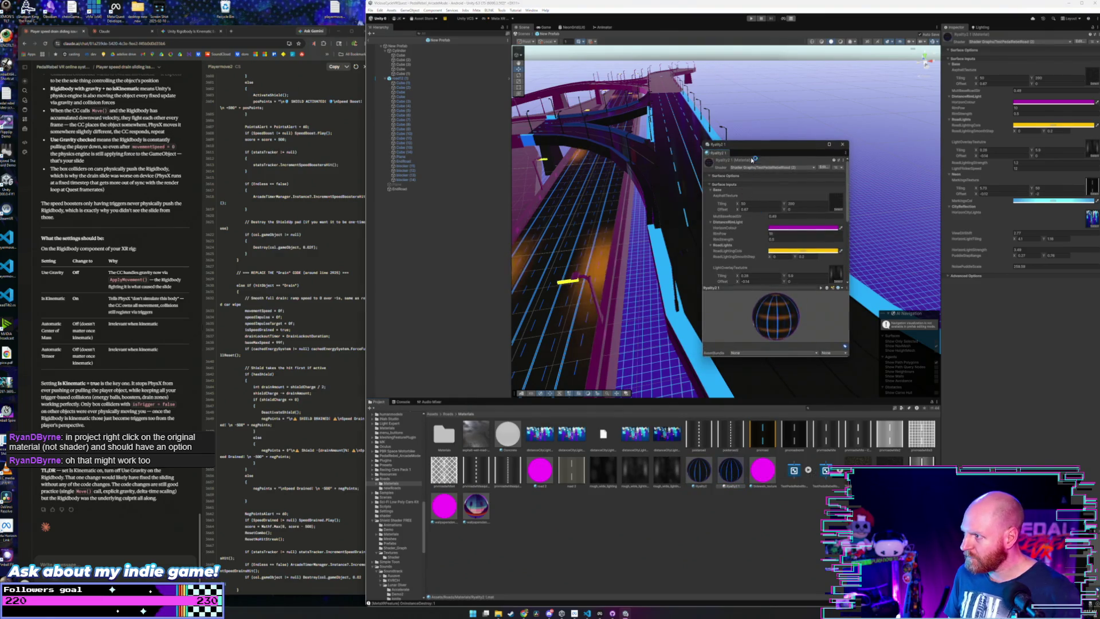
click(845, 144)
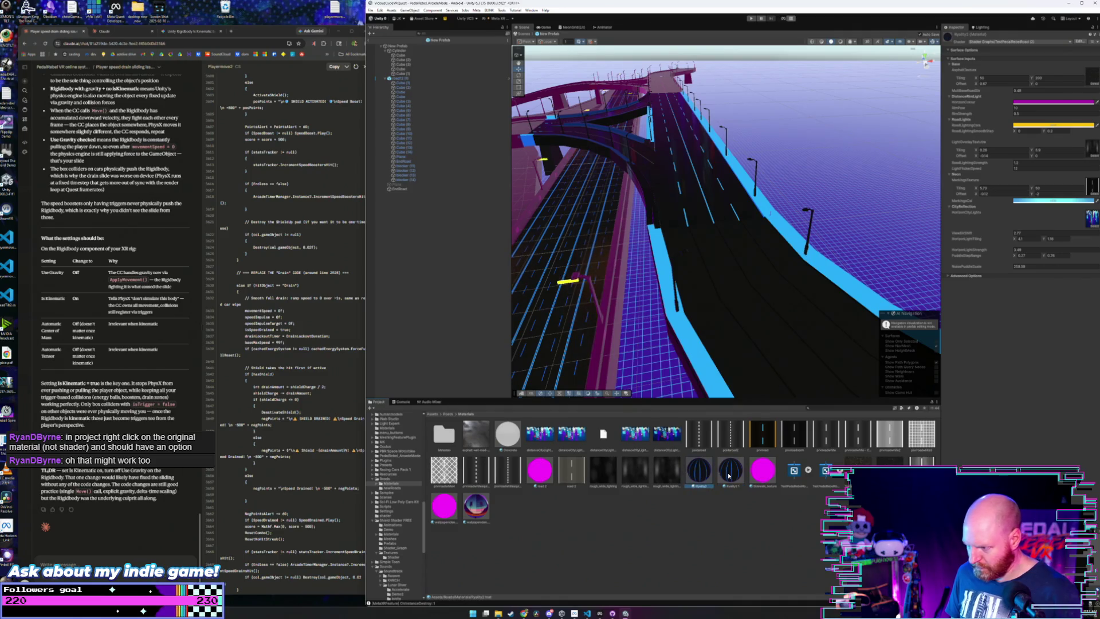
key(ctrl+z)
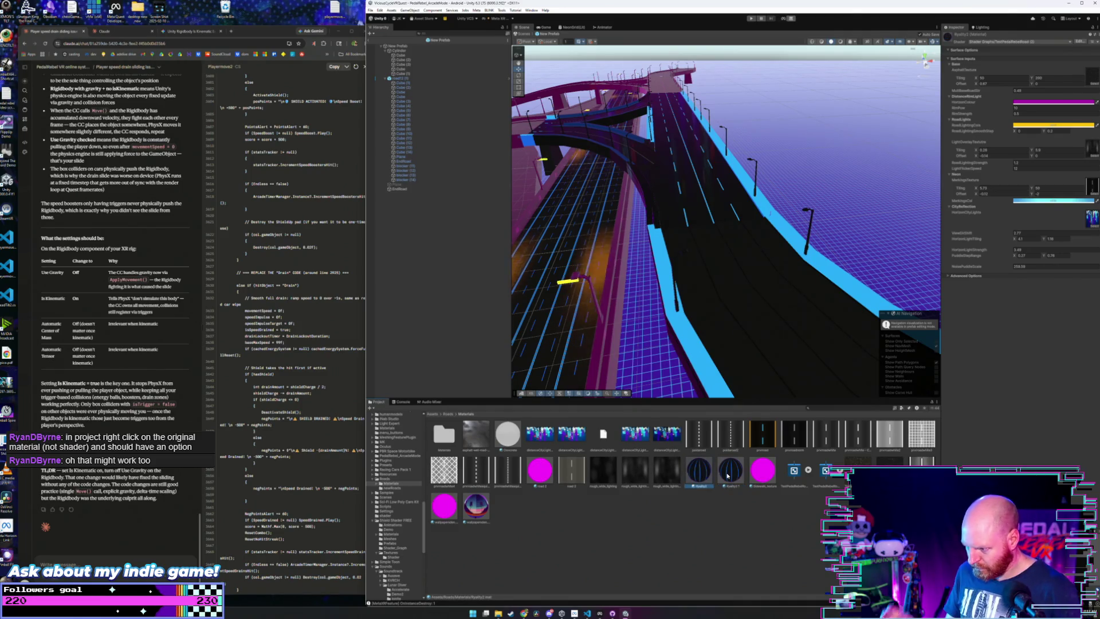
key(ctrl+z)
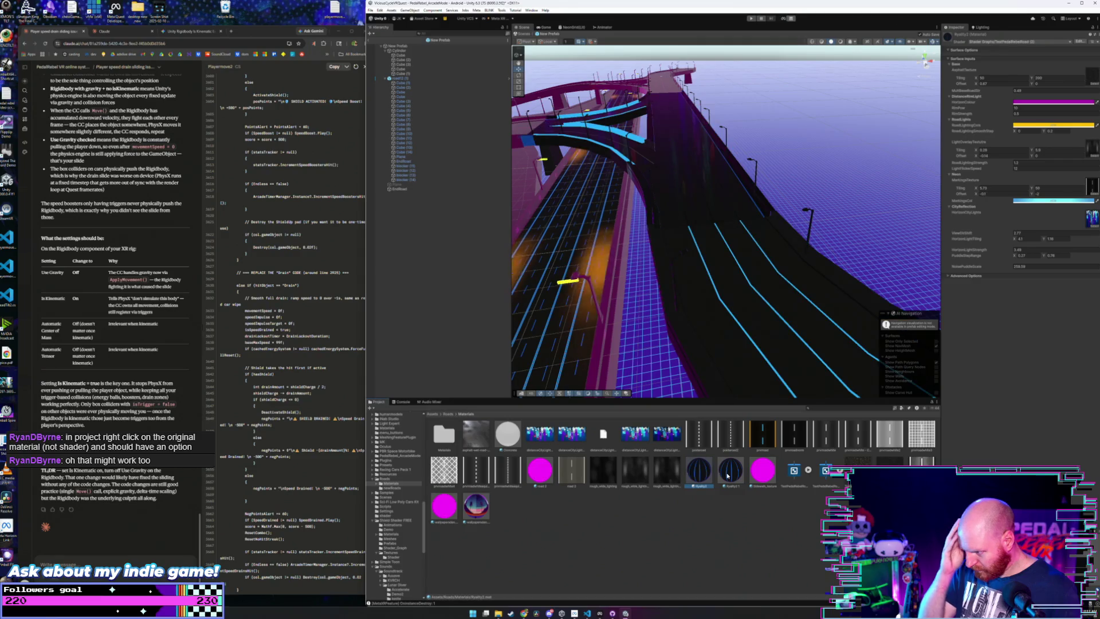
- Delete the Ryalty2 1 copy, then reselect Ryalty2 and road12 (1)
click(731, 477)
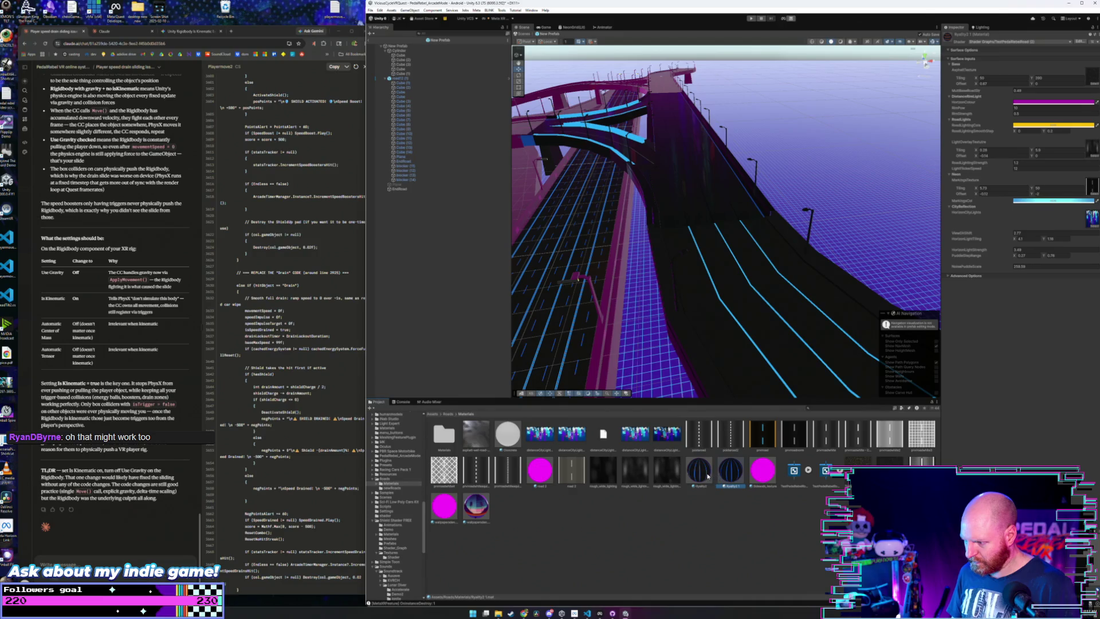
key(Delete)
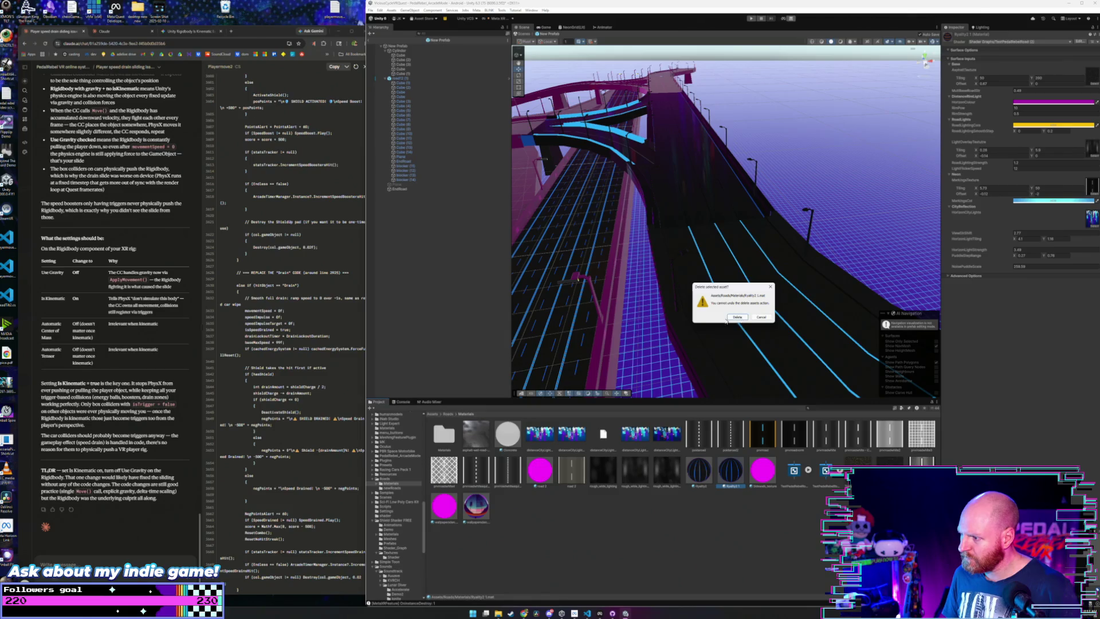
click(737, 317)
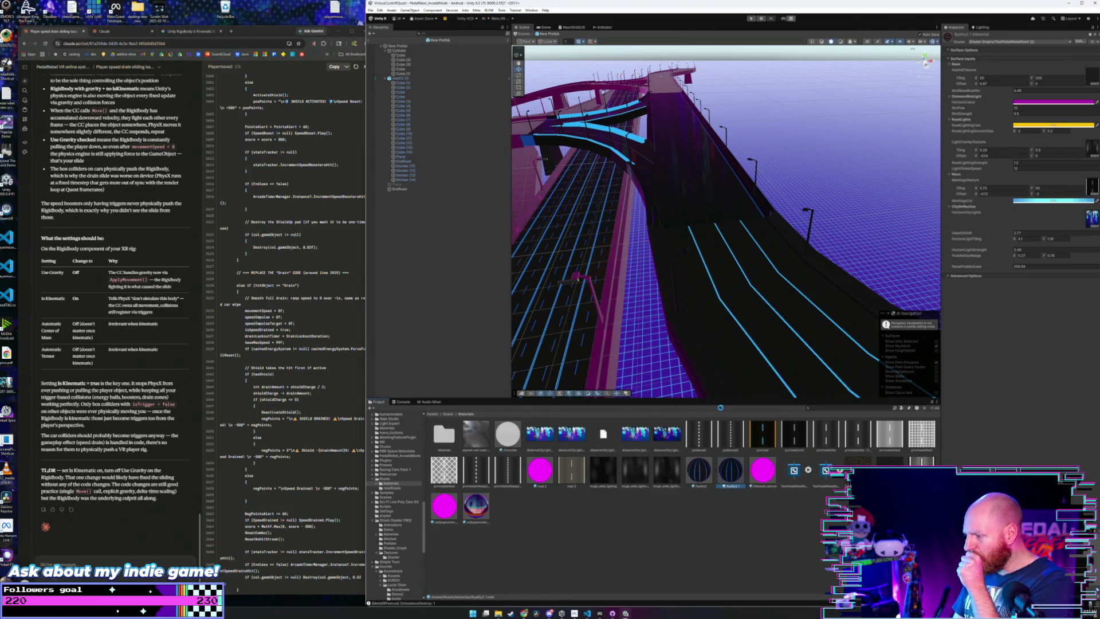
click(700, 476)
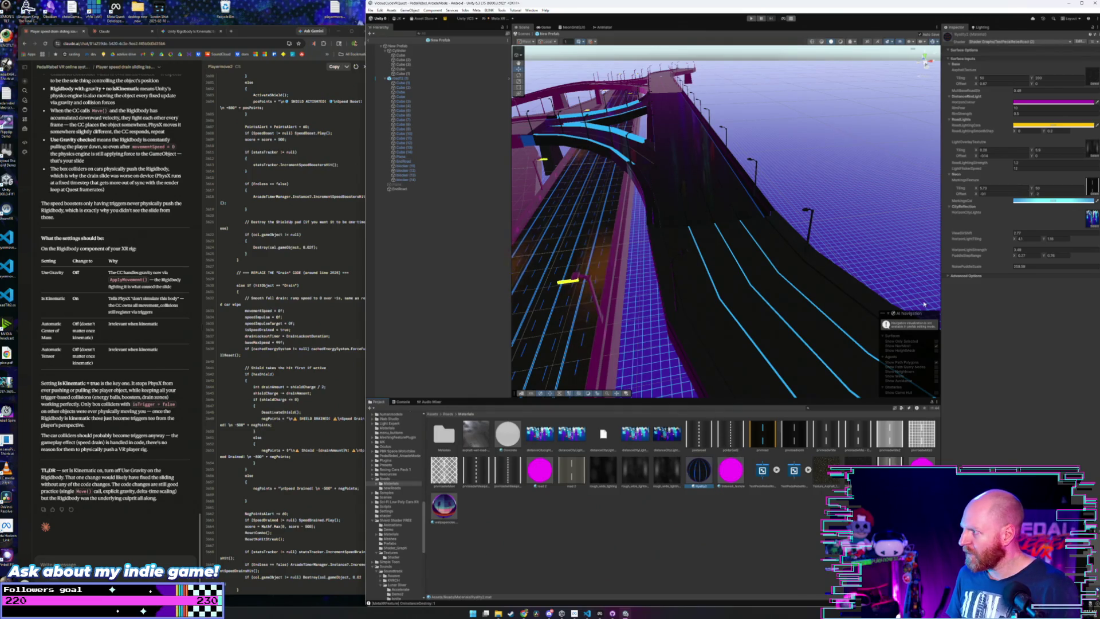
click(411, 79)
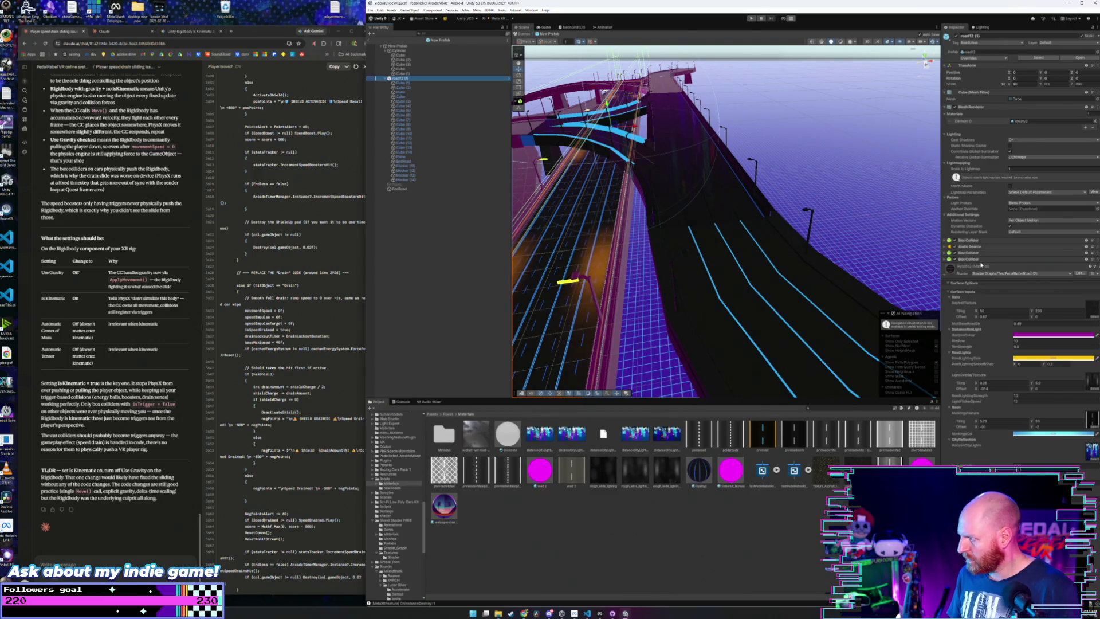
- Create a Material Variant of the road material and duplicate it with Ctrl+D
click(1016, 264)
right_click(1002, 267)
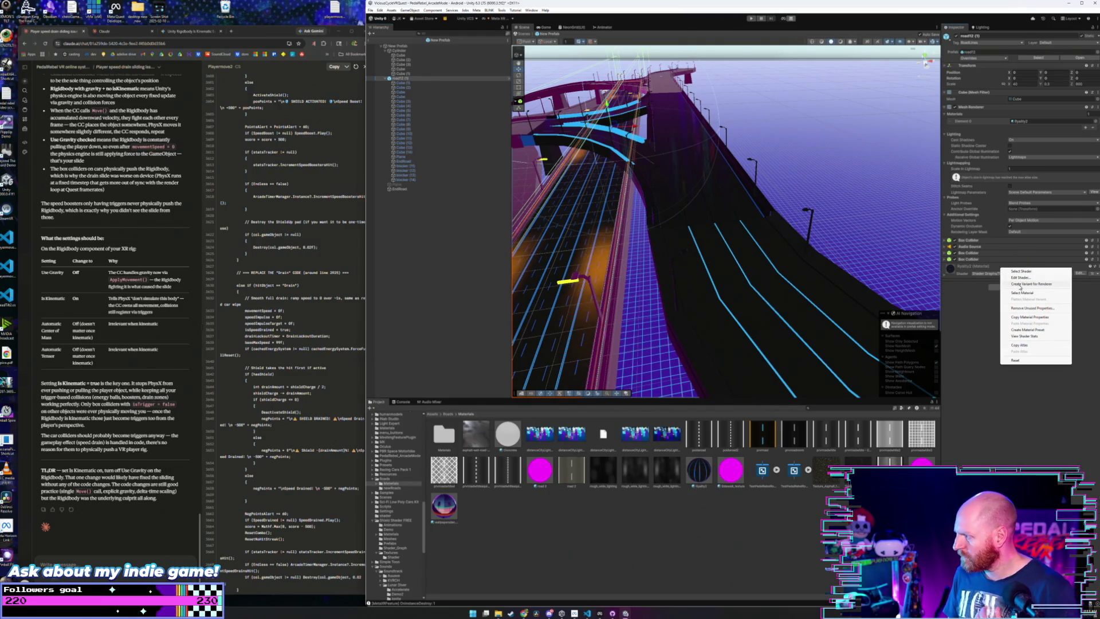
click(1020, 284)
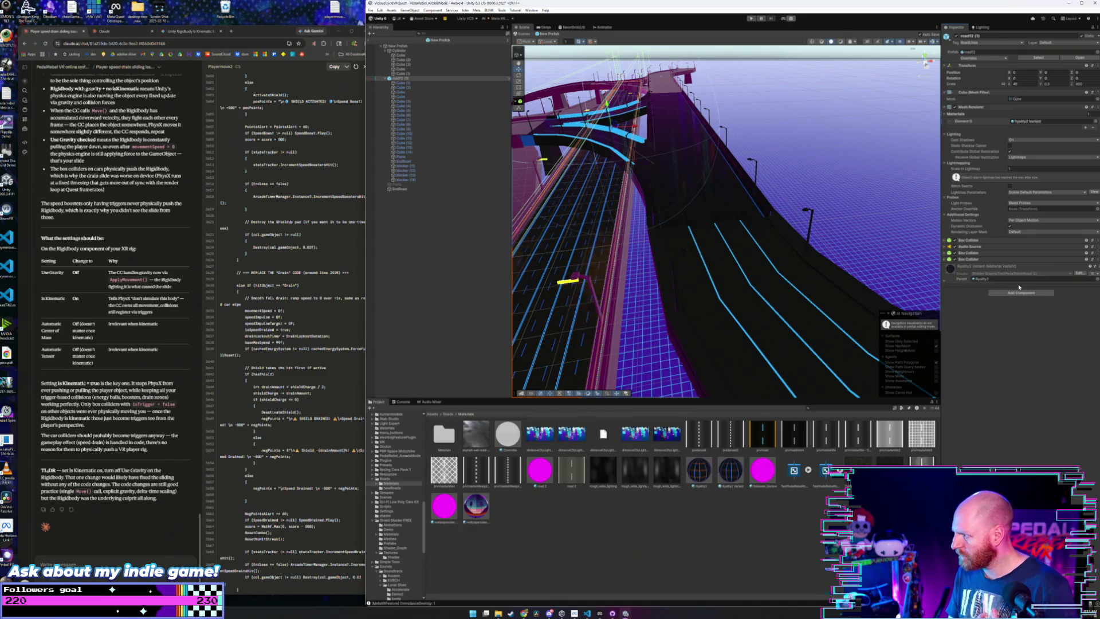
click(731, 471)
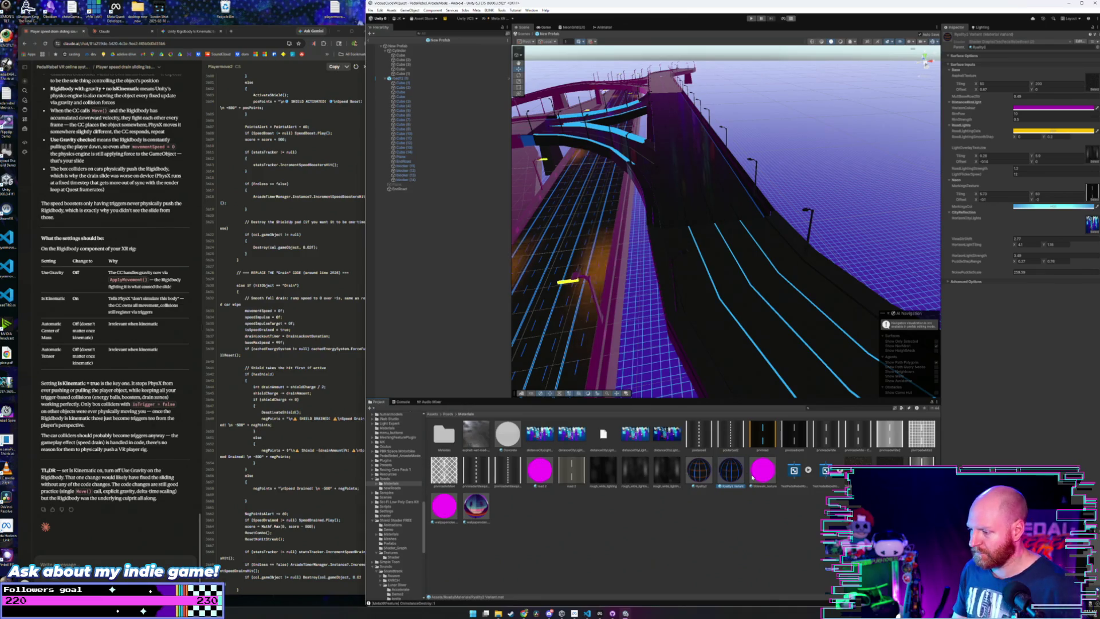
key(Left)
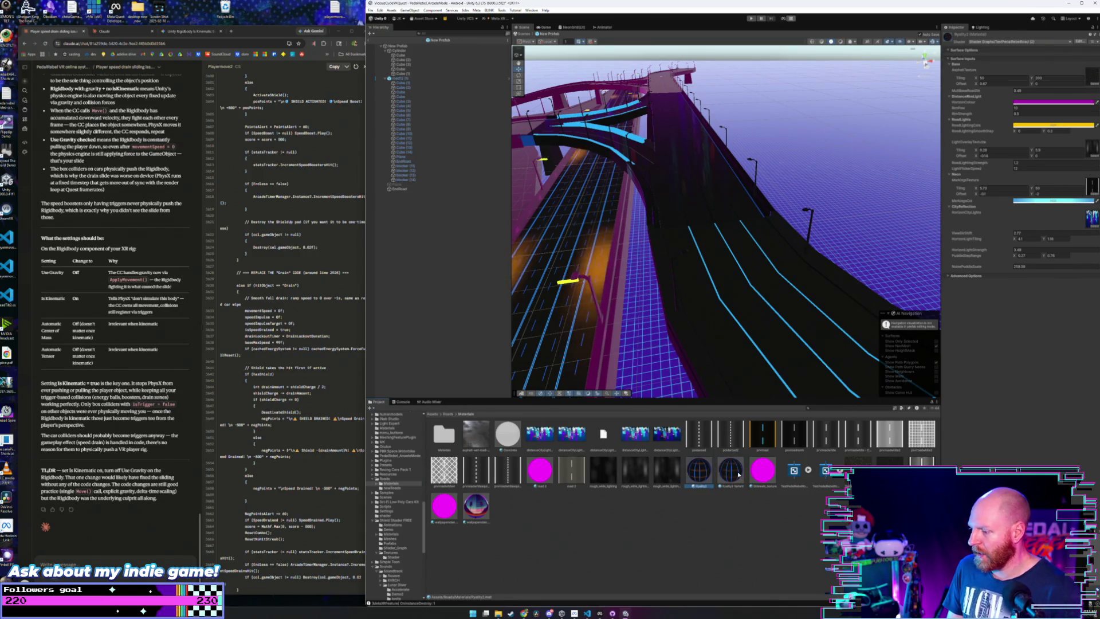
click(734, 474)
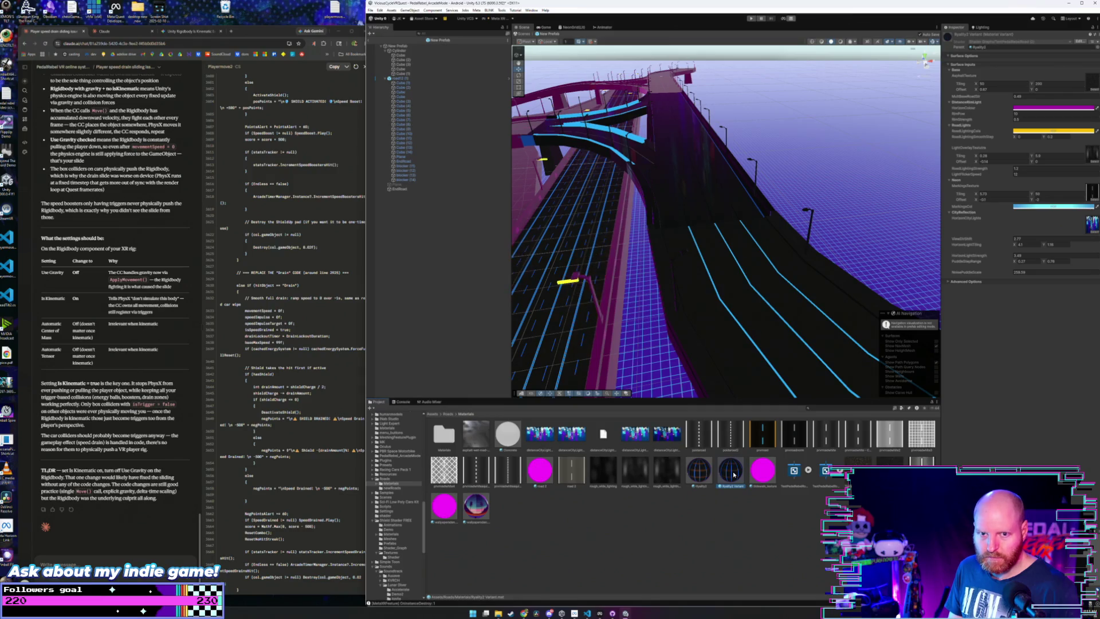
key(ctrl+d)
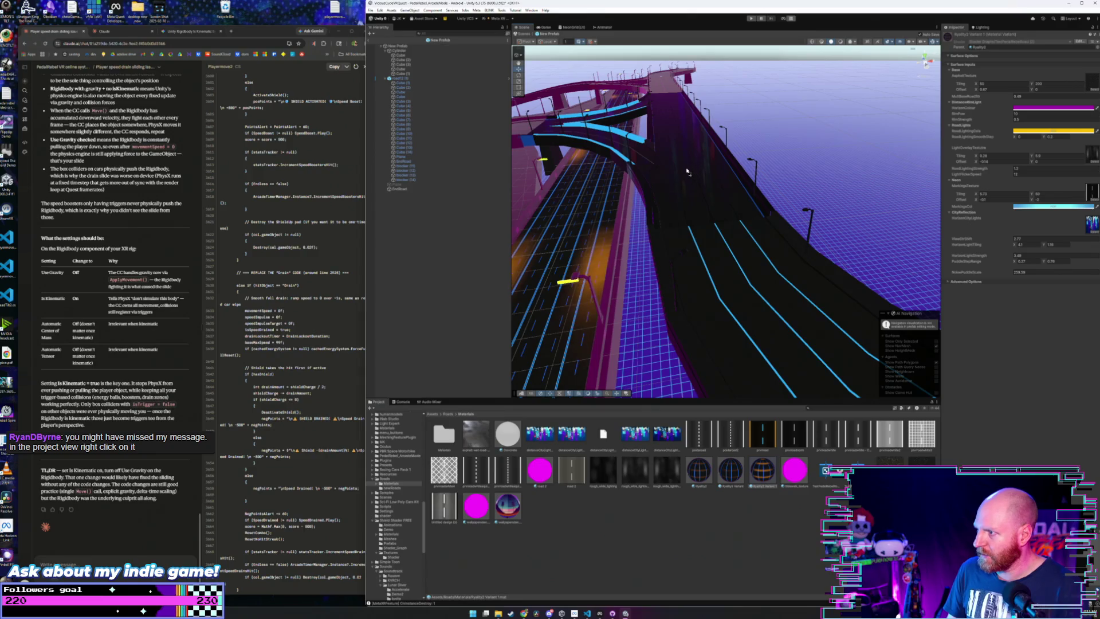
- Shift the variant's Markings Offset X to slide the glowing lane lines sideways
drag(717, 215, 662, 226)
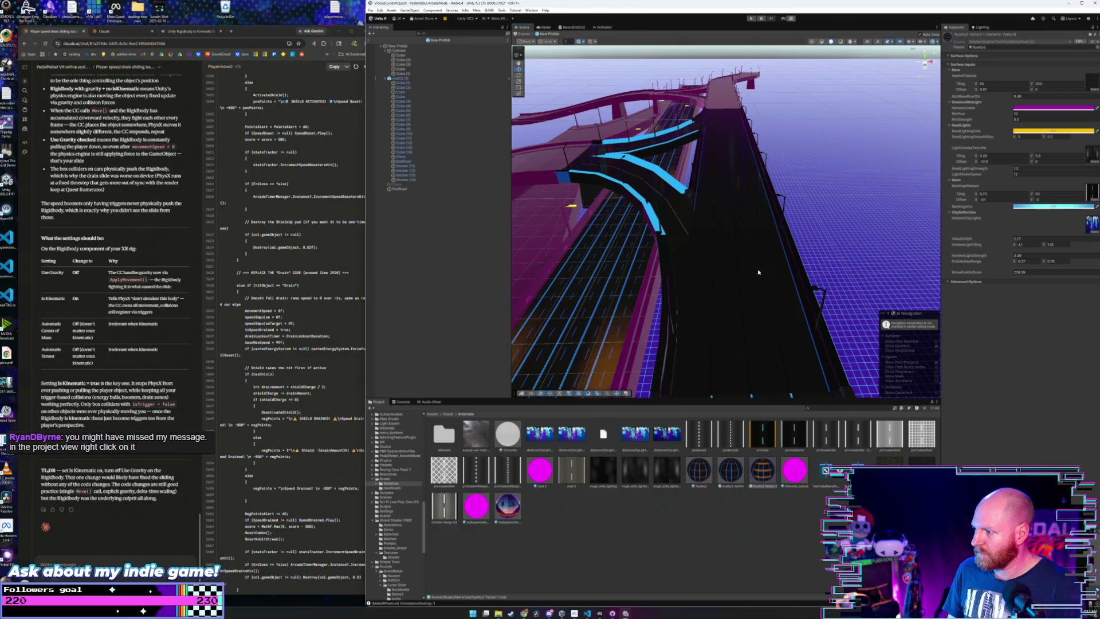
drag(976, 200, 992, 201)
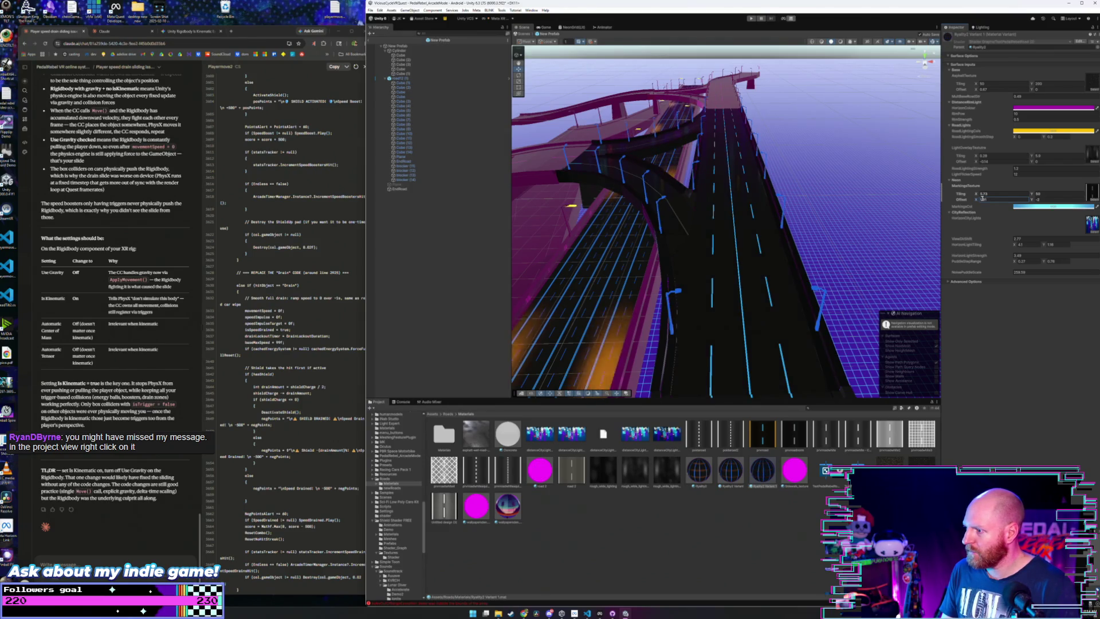
scroll(779, 315, up, 3)
drag(779, 315, 711, 325)
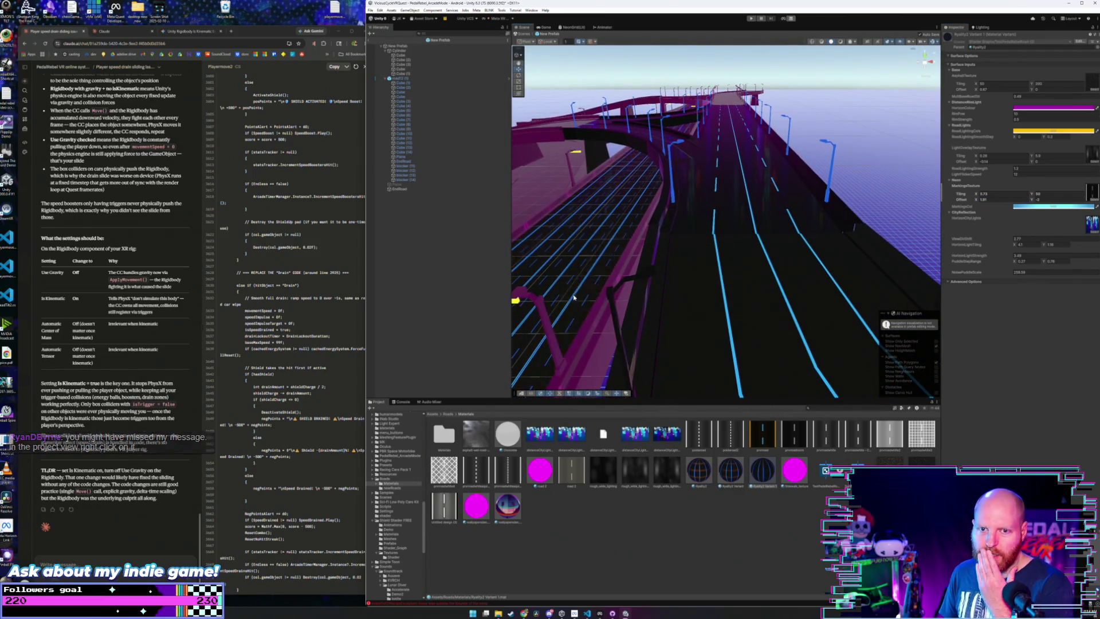
- Browse the editing commands, then select the variant material and bring up its actions
click(370, 11)
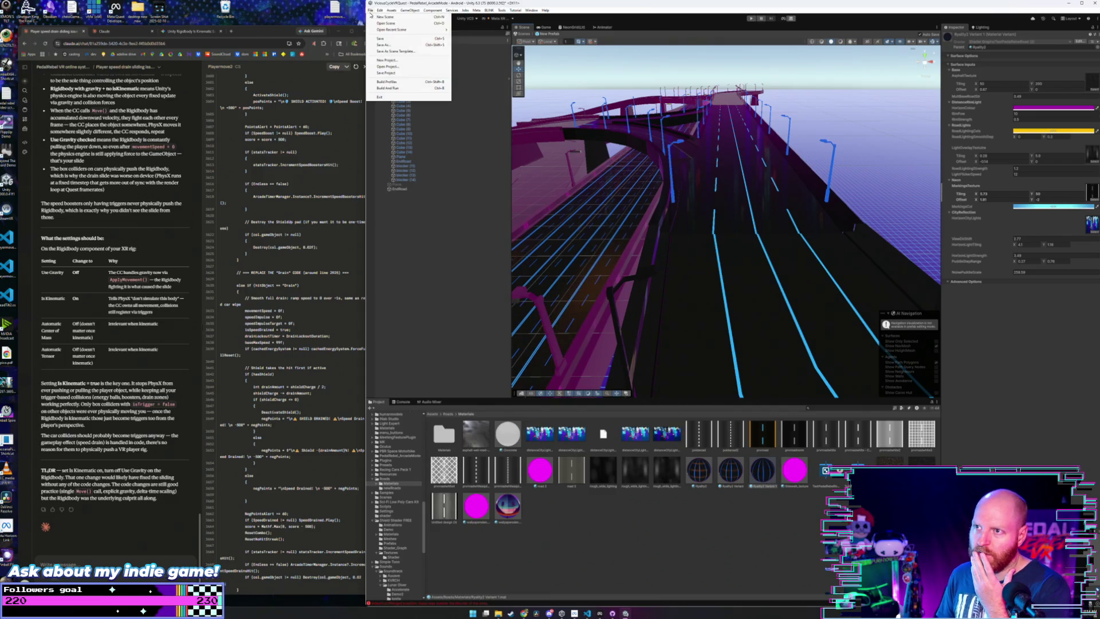
mouse_move(379, 11)
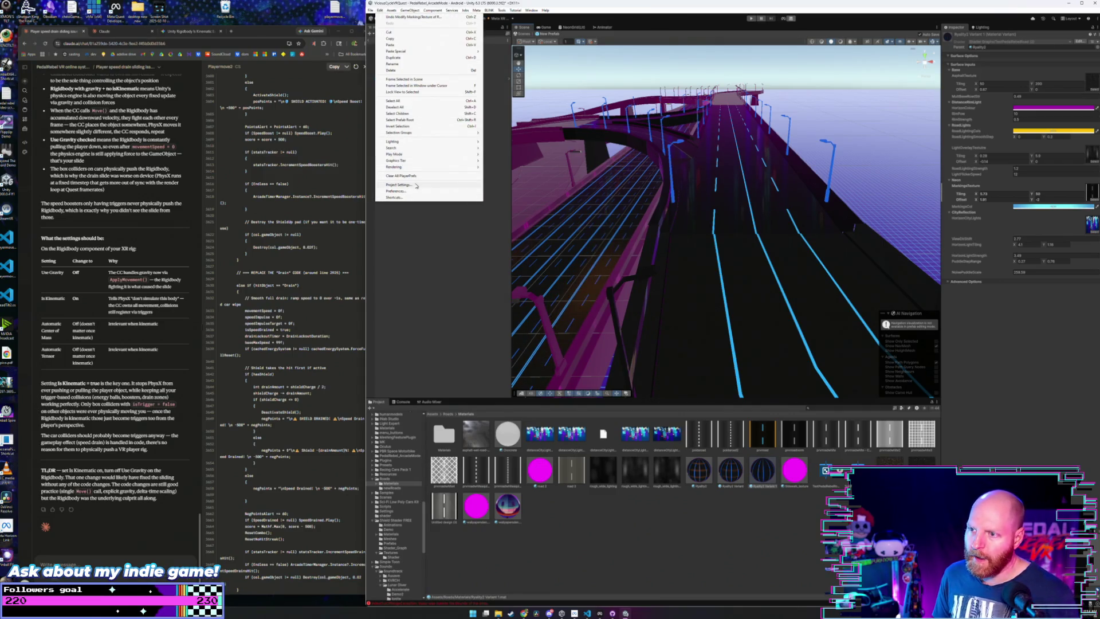
click(427, 243)
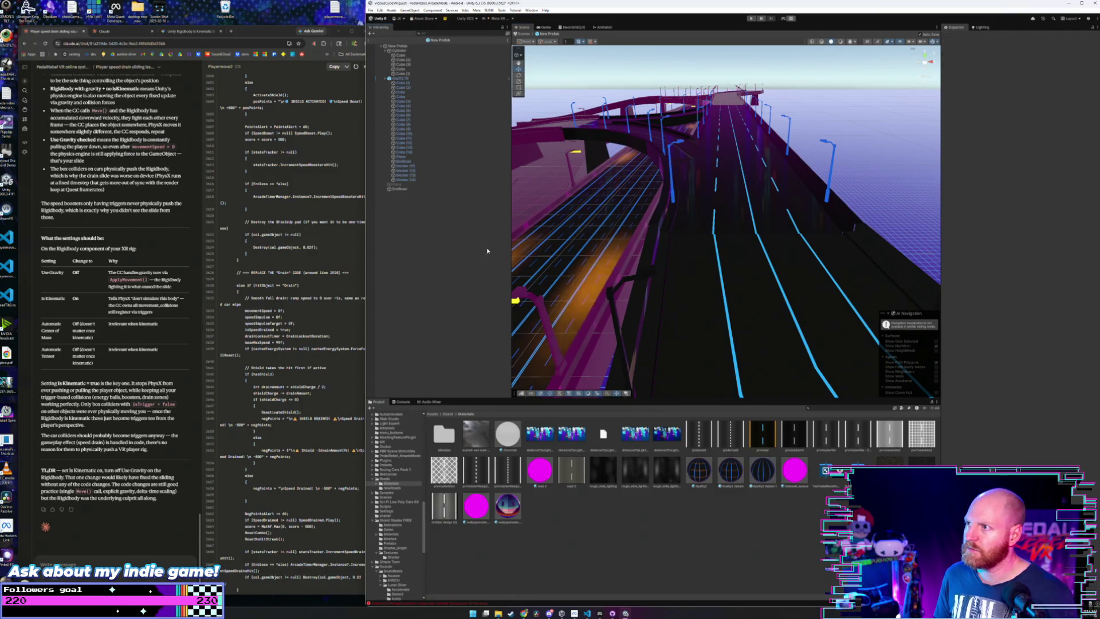
click(727, 473)
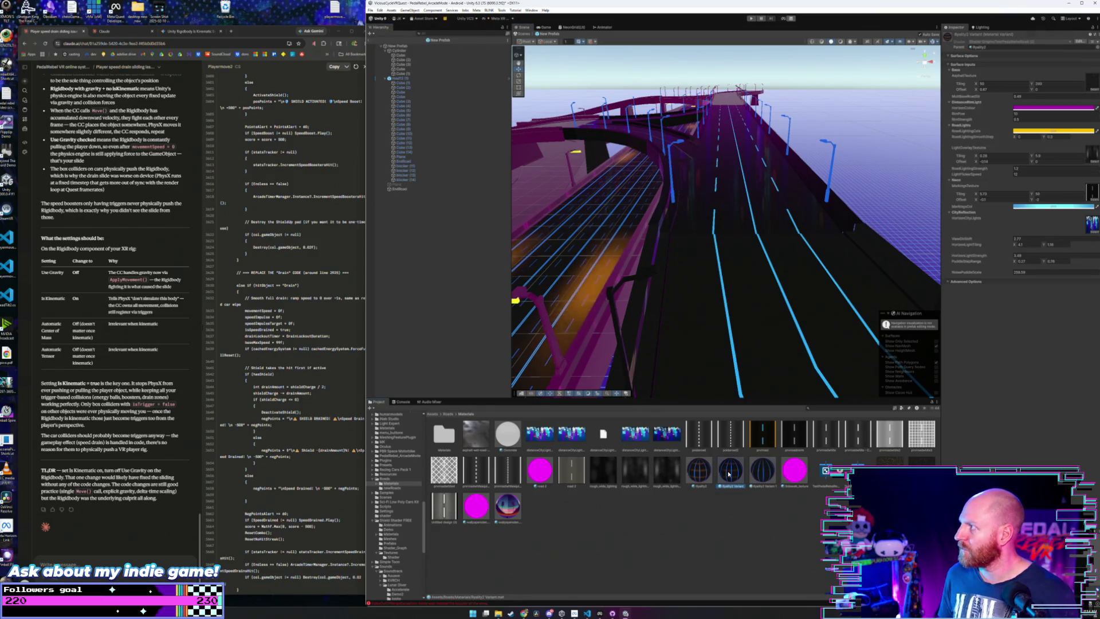
right_click(731, 474)
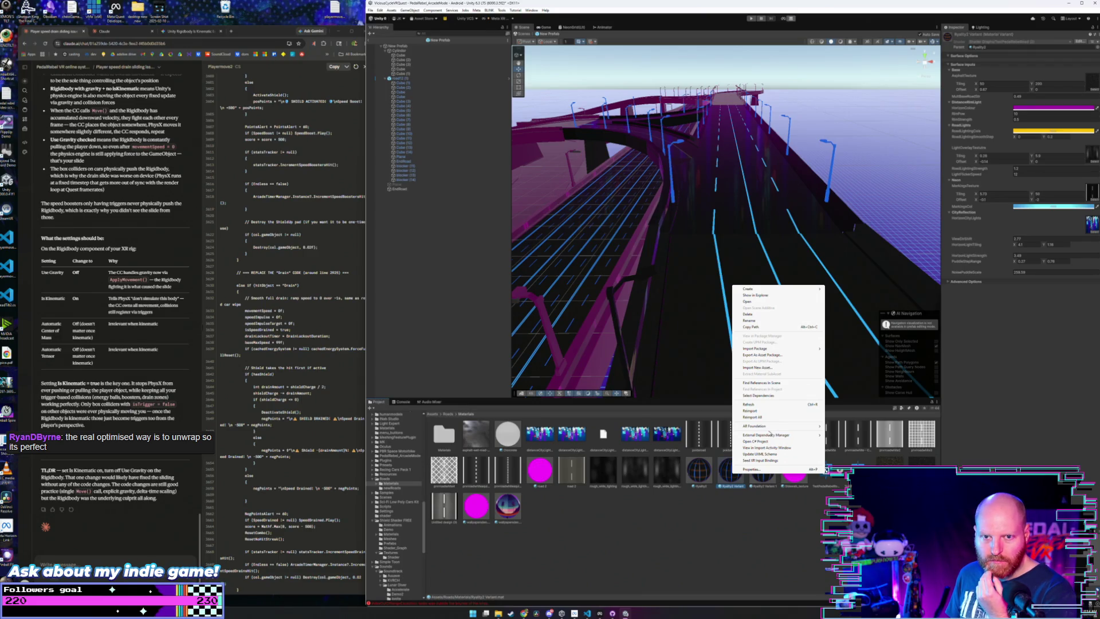
- Delete the variant material and its duplicate, confirming each deletion
click(766, 517)
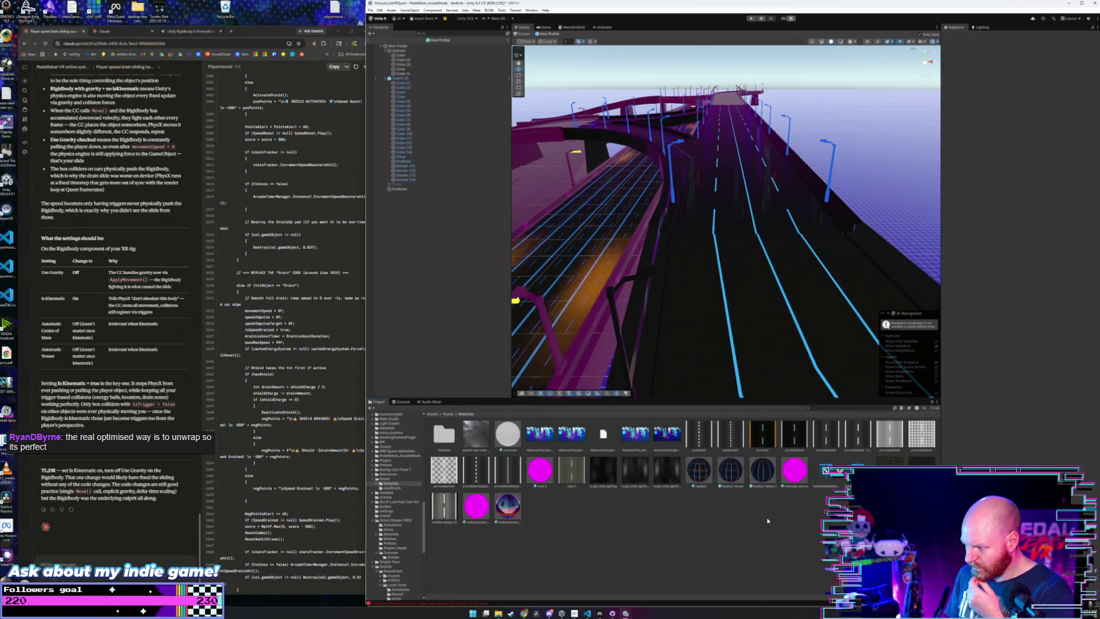
click(726, 468)
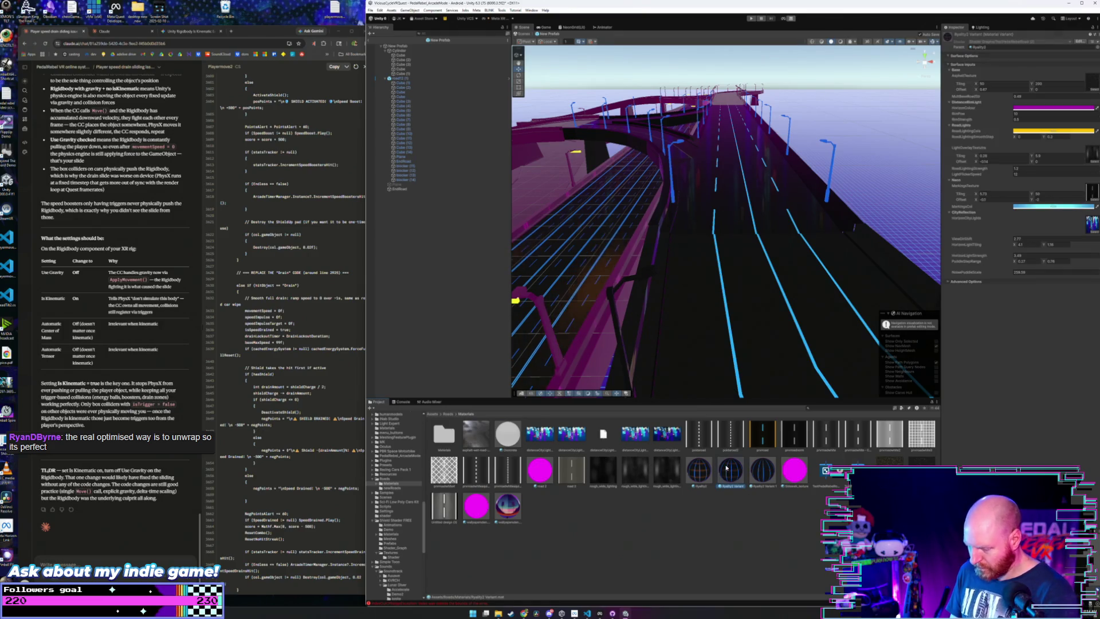
key(Delete)
click(738, 318)
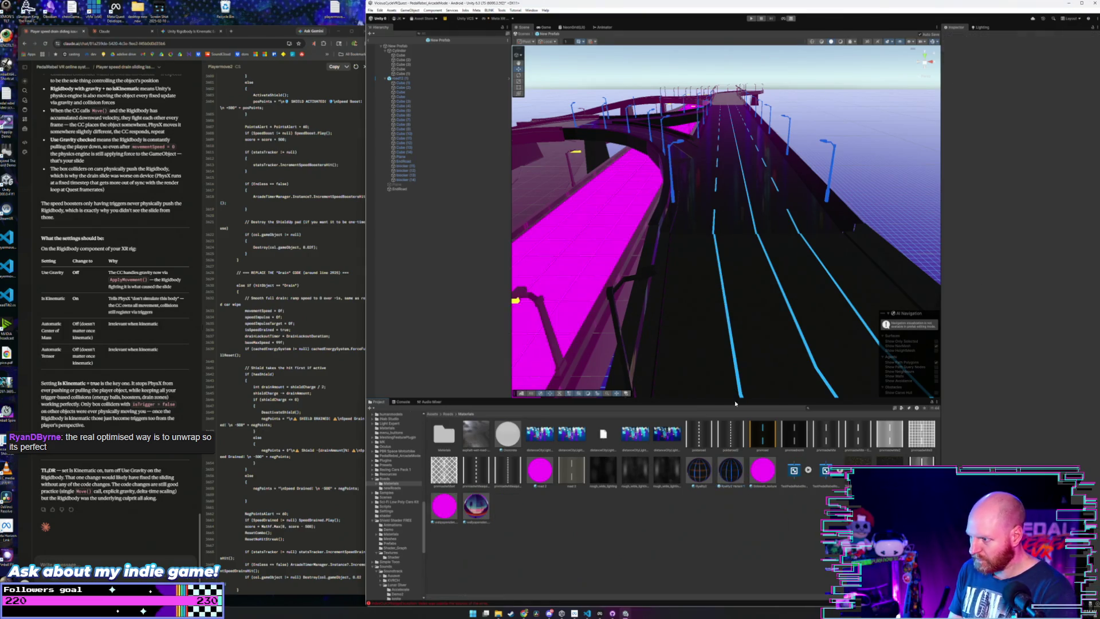
click(730, 461)
key(Delete)
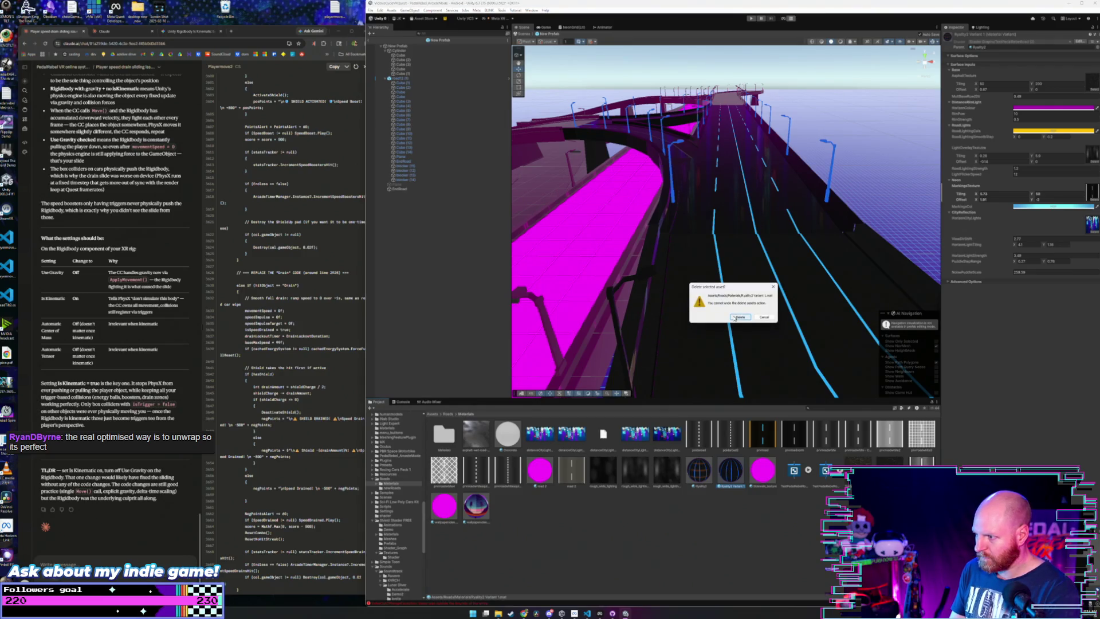
click(738, 318)
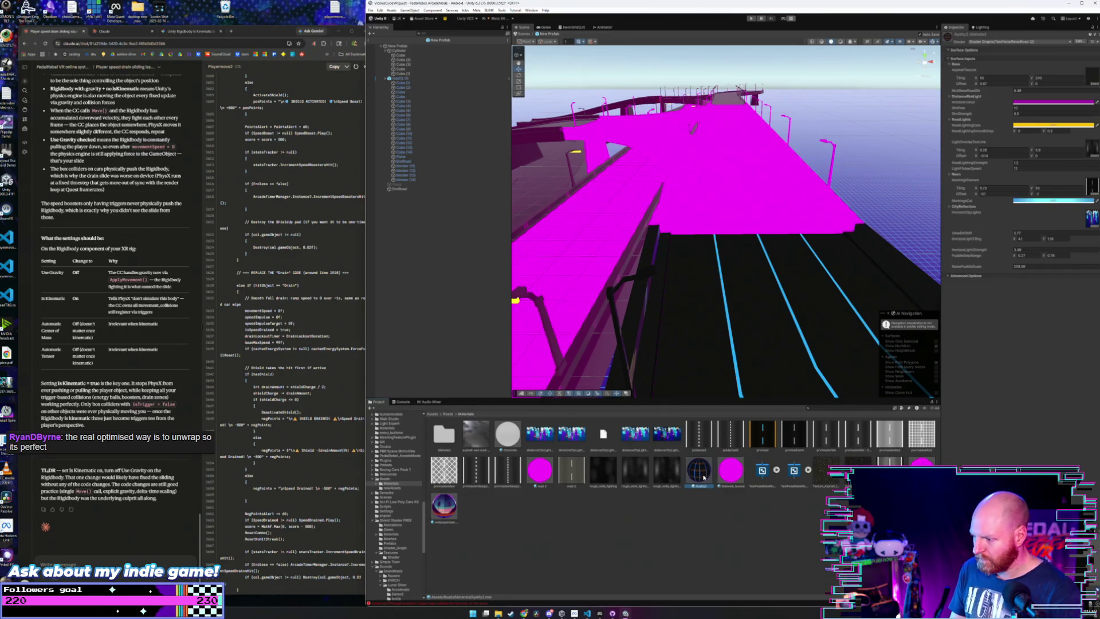
- Create a new variant of the original road material via Create > Rendering > Material Variant
right_click(704, 474)
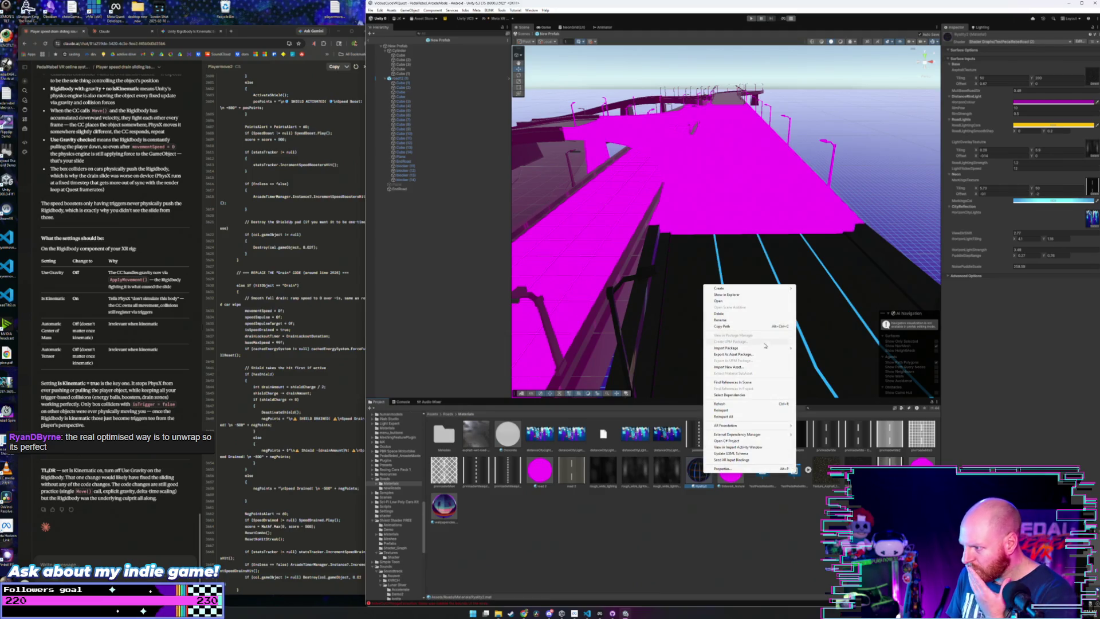
mouse_move(769, 428)
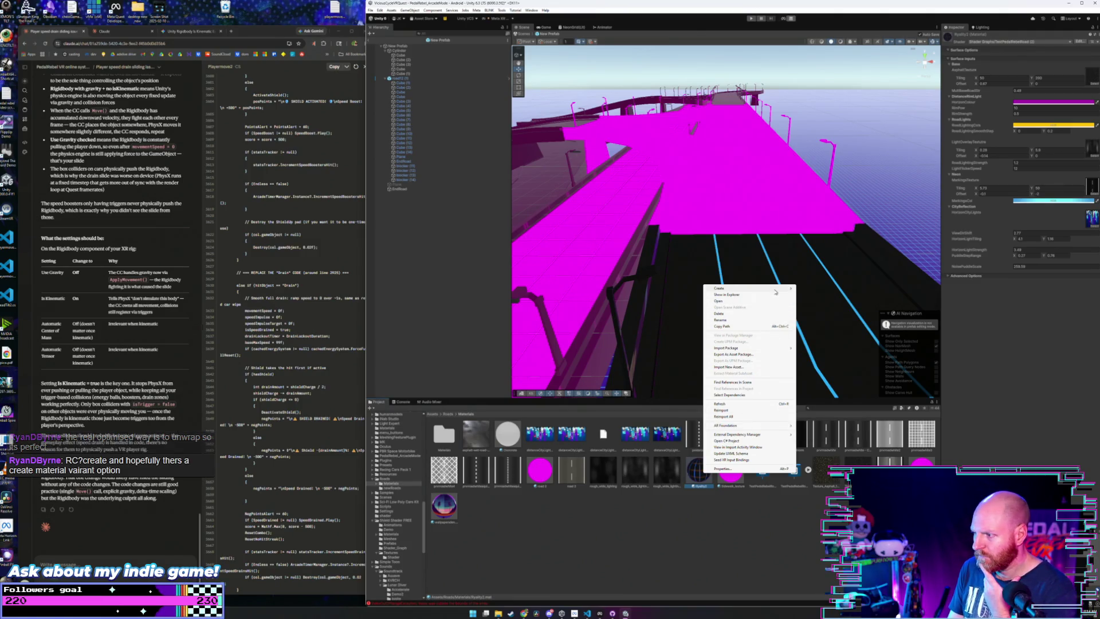
mouse_move(776, 292)
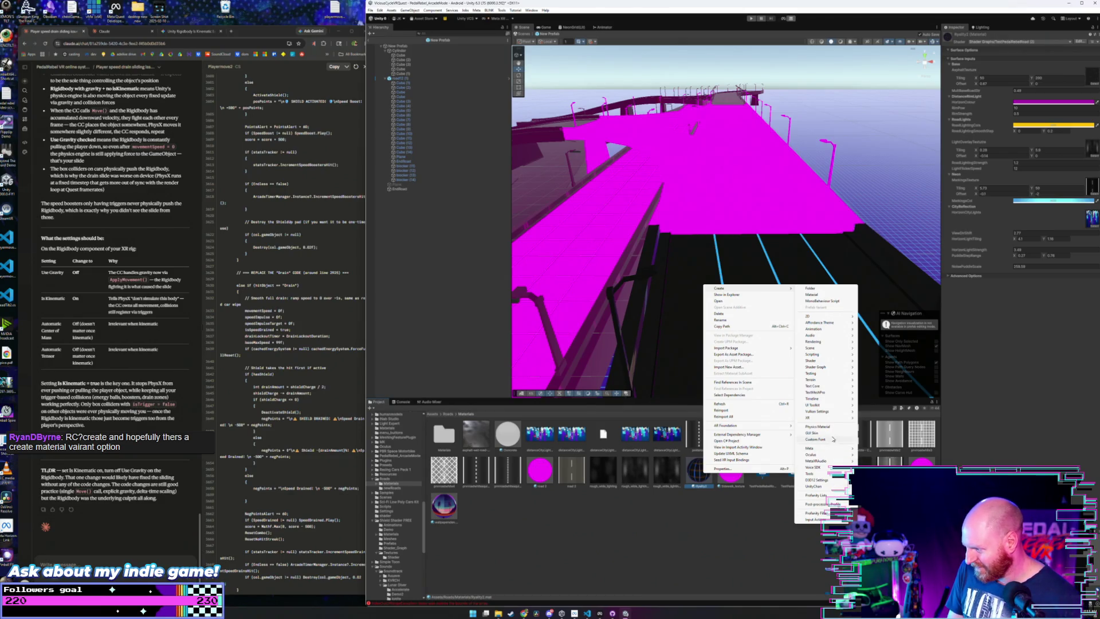
mouse_move(836, 362)
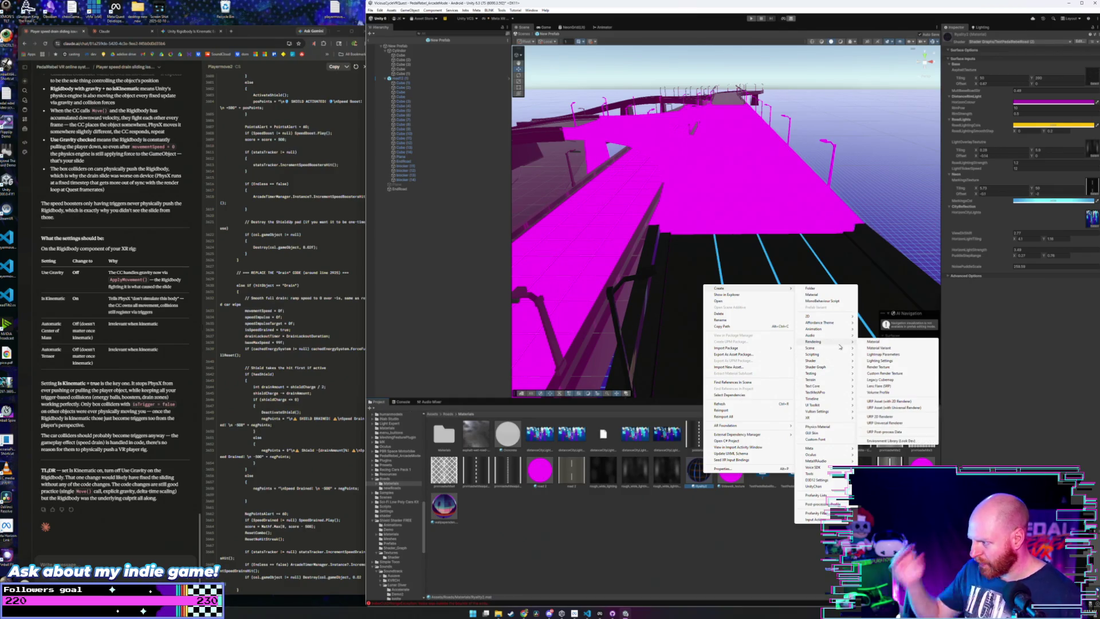
click(876, 347)
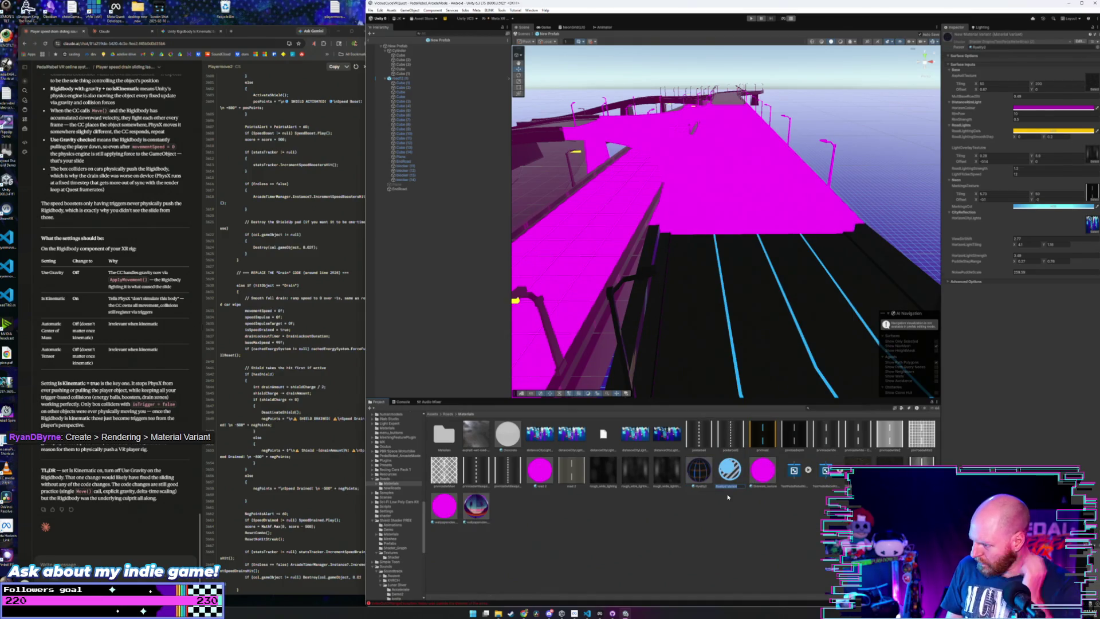
- Keep the new variant's default name and compare it with the original road material
key(Return)
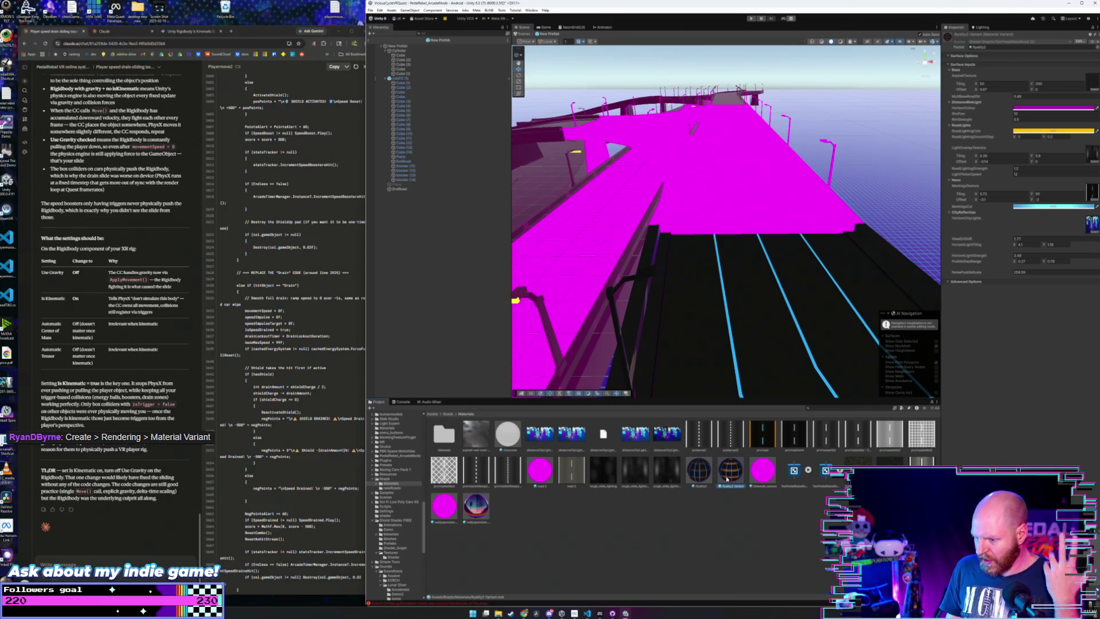
click(709, 480)
click(729, 473)
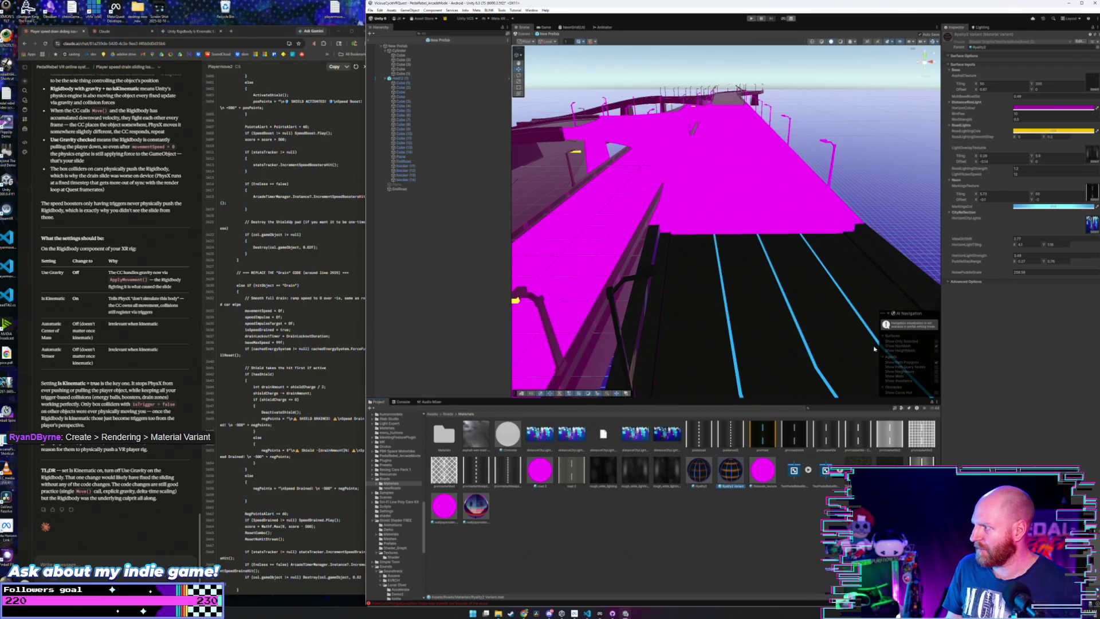
- Apply the variant to the magenta road piece past the split, restoring dark asphalt
drag(854, 246, 849, 249)
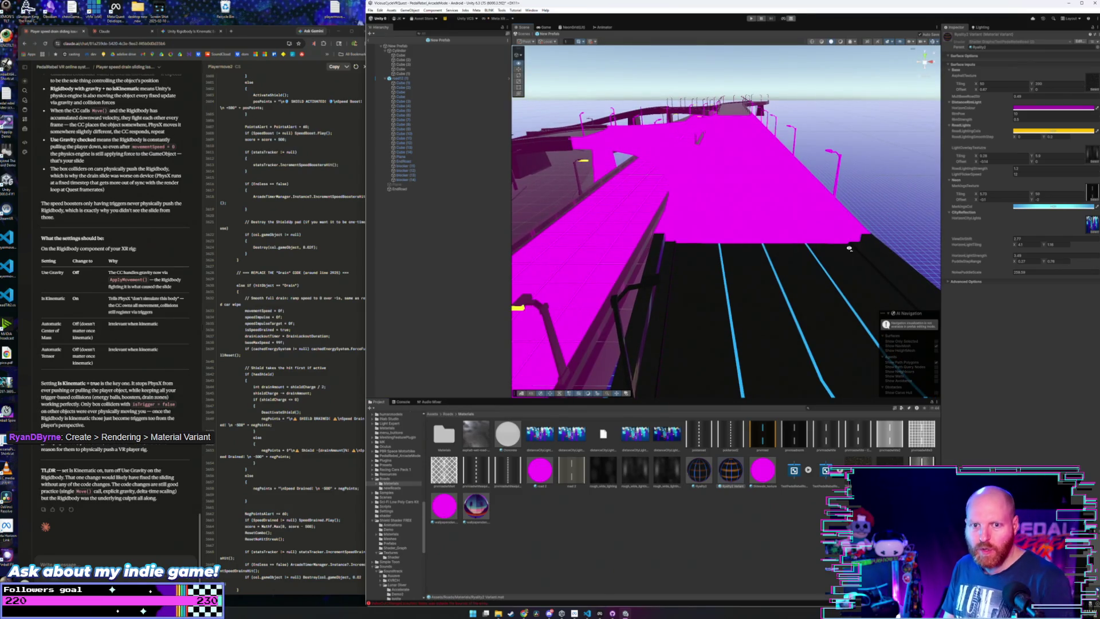
drag(849, 249, 848, 280)
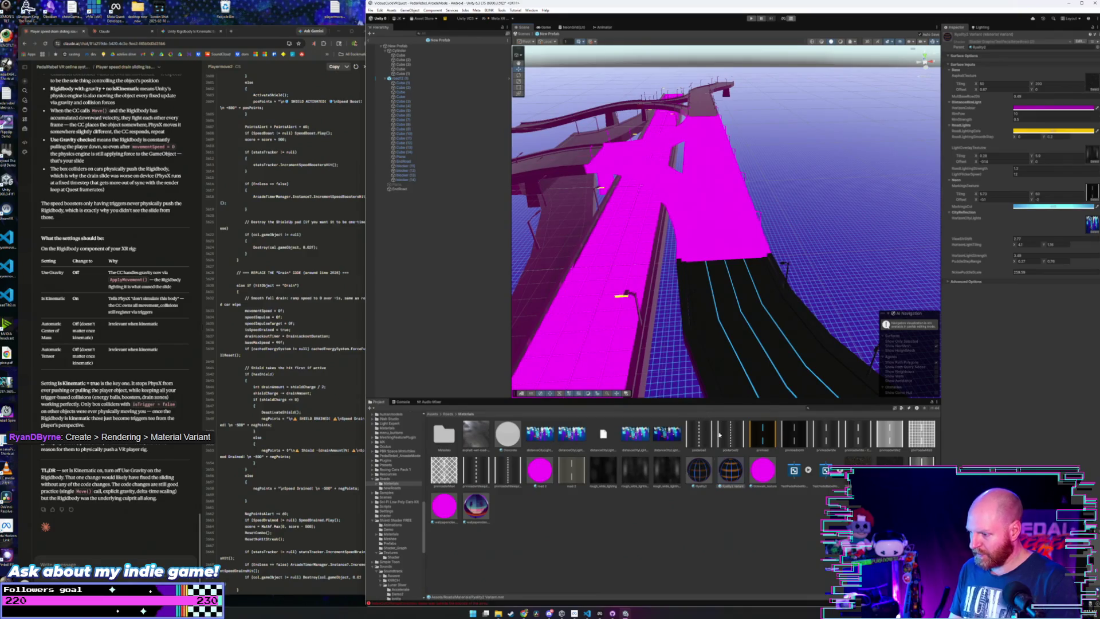
click(746, 349)
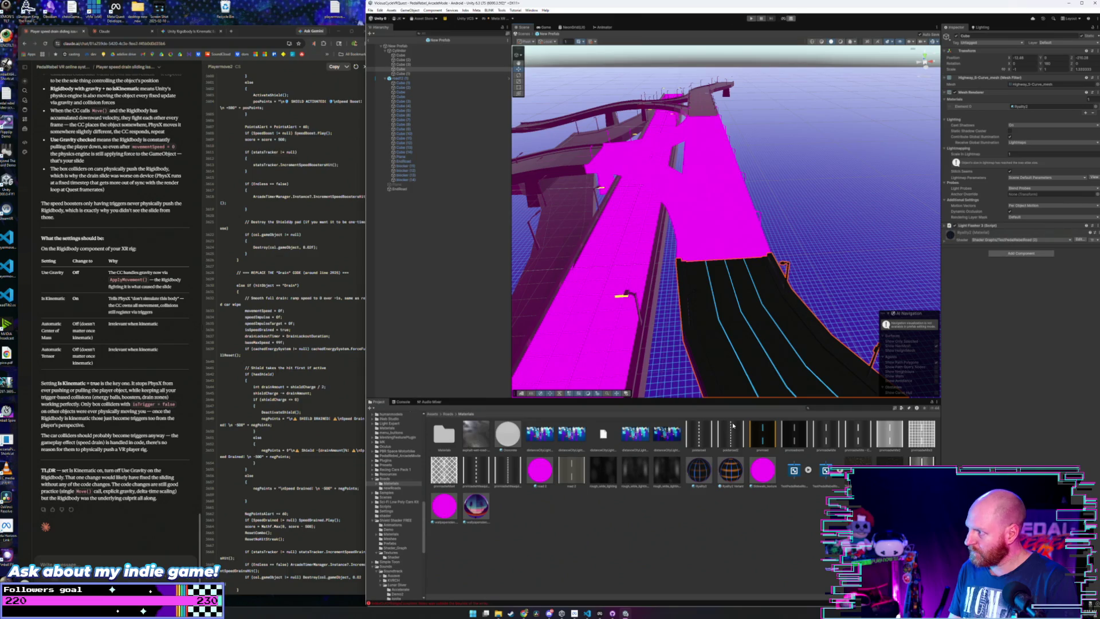
drag(766, 338, 745, 404)
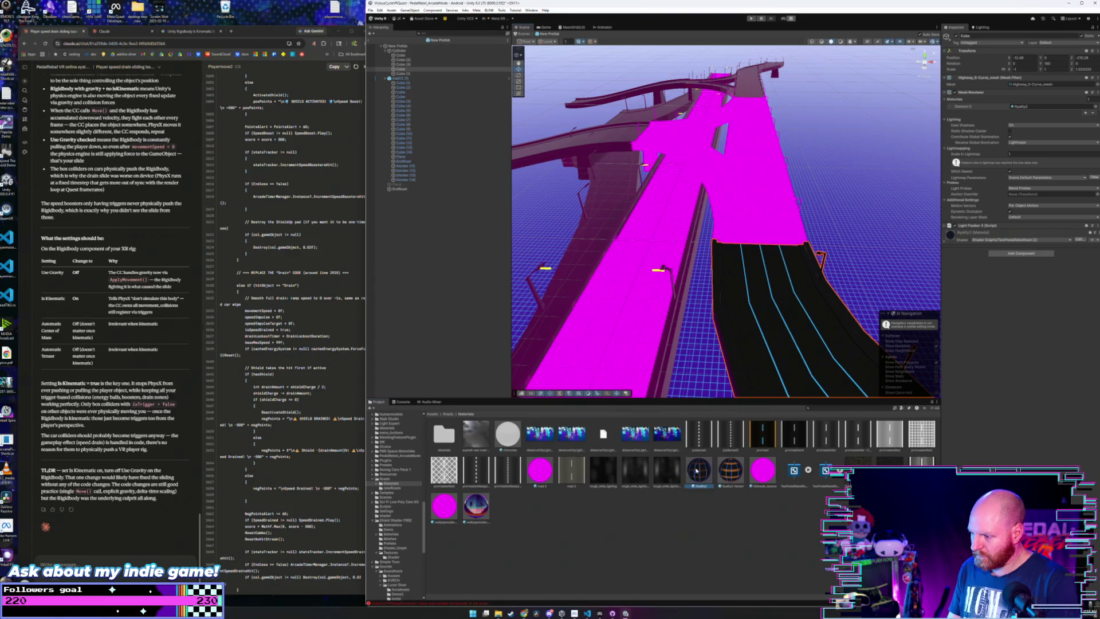
drag(697, 471, 765, 239)
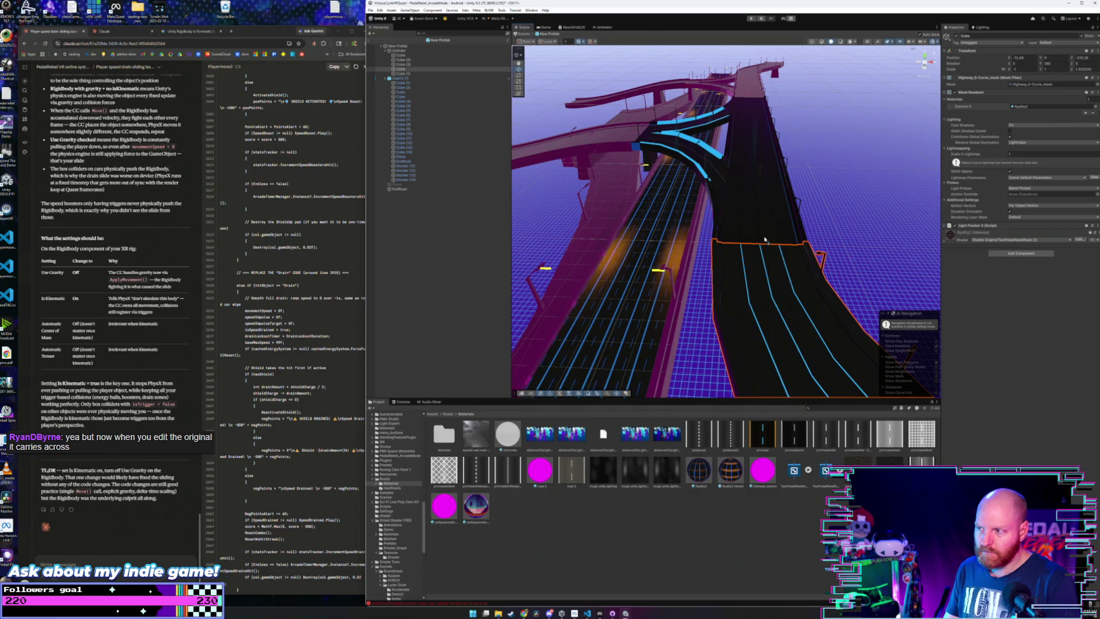
scroll(743, 372, up, 1)
- Drag the variant's MarkingsTexture Offset X and Y to shift the blue lane lines
click(736, 475)
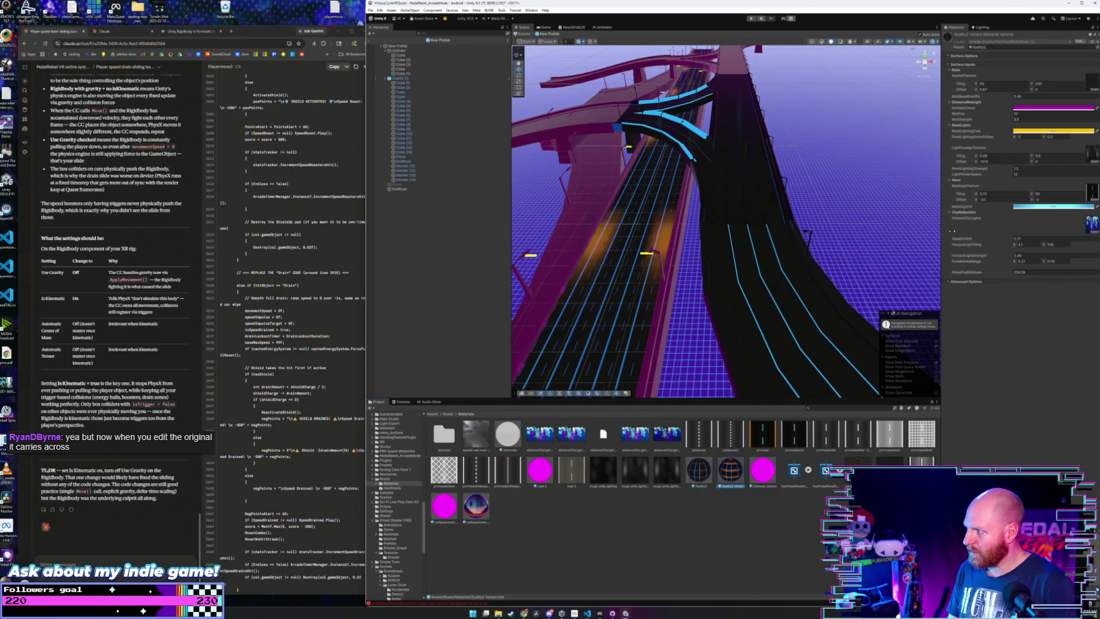
click(981, 201)
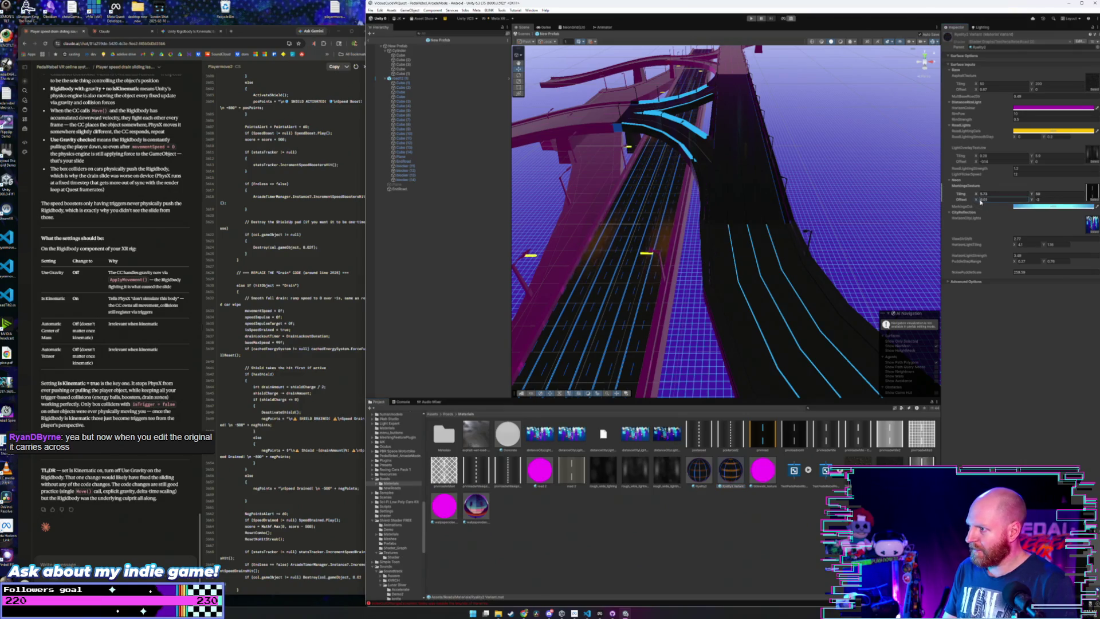
drag(980, 201, 984, 200)
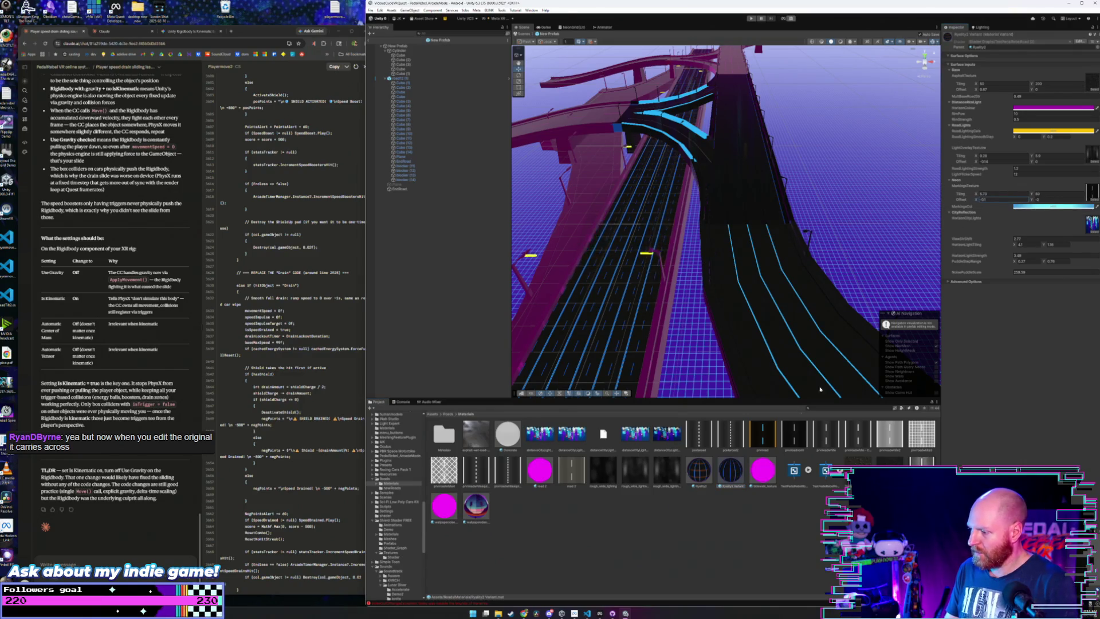
drag(753, 188, 768, 197)
drag(981, 200, 979, 202)
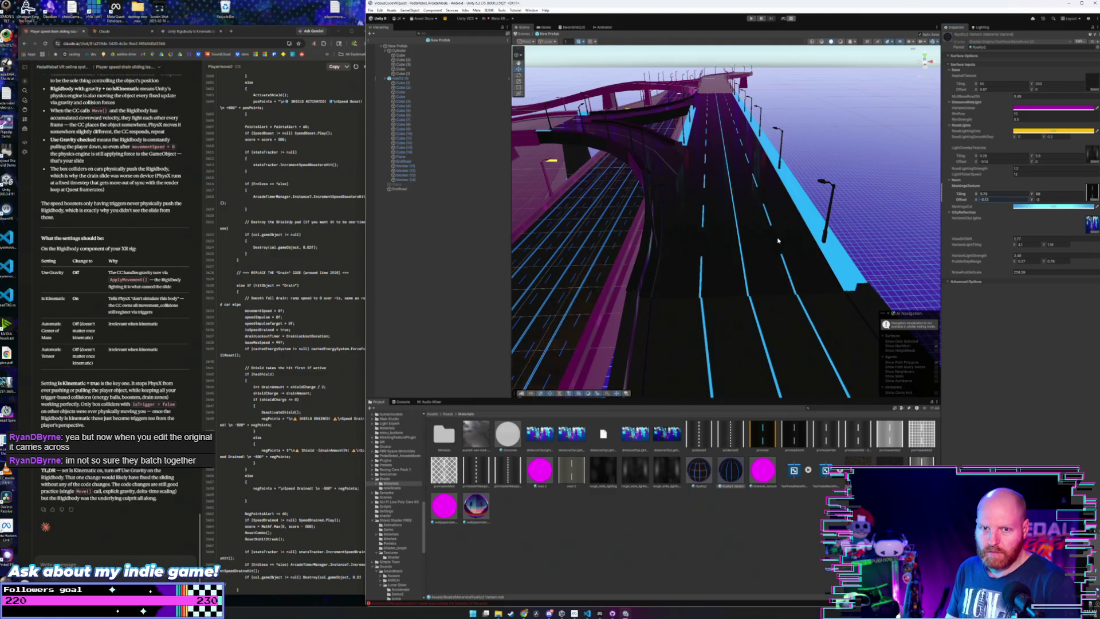
mouse_move(778, 241)
mouse_down()
mouse_move(698, 188)
mouse_move(840, 240)
mouse_move(664, 198)
mouse_up()
drag(1034, 201, 1027, 209)
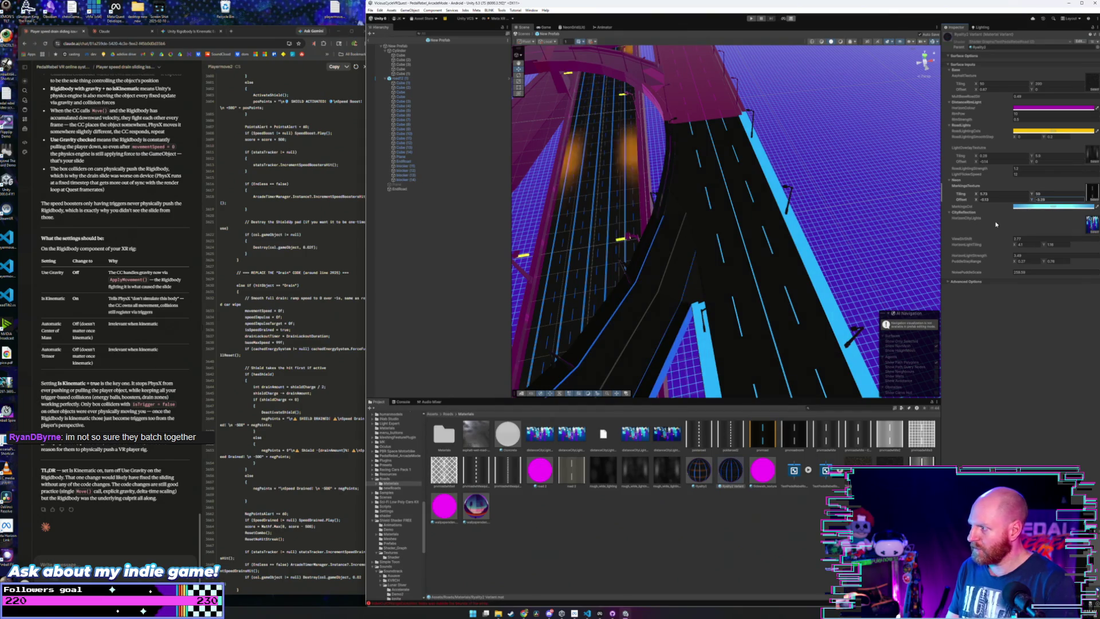
drag(976, 202, 986, 204)
- Type exact markings Offset X values, settling at about 0.883
click(1018, 199)
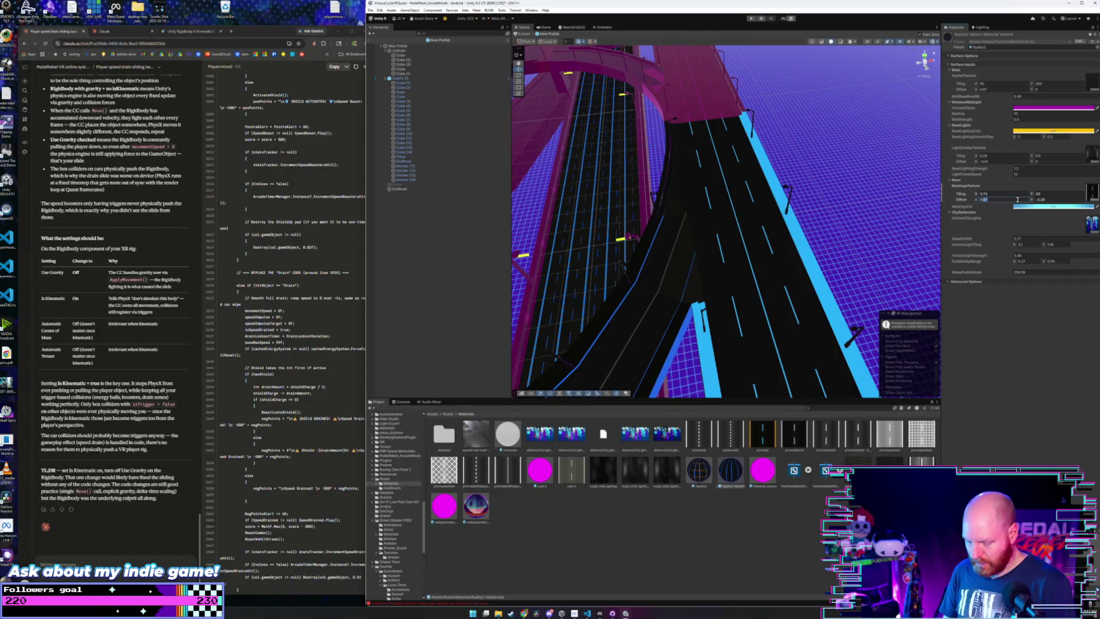
text(0.85)
key(BackSpace)
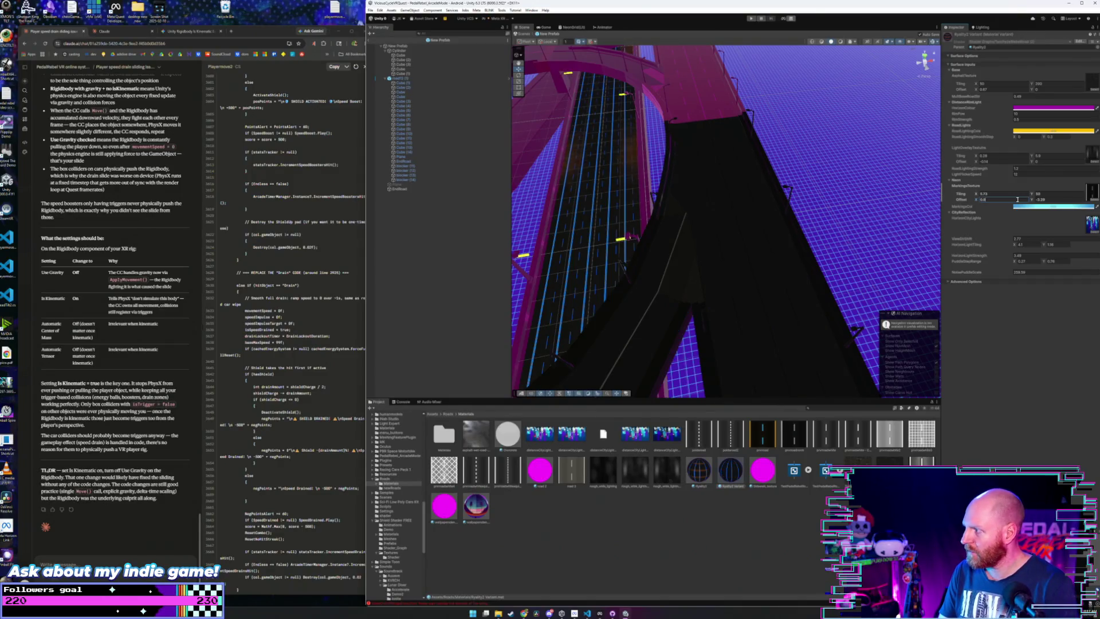
text(5)
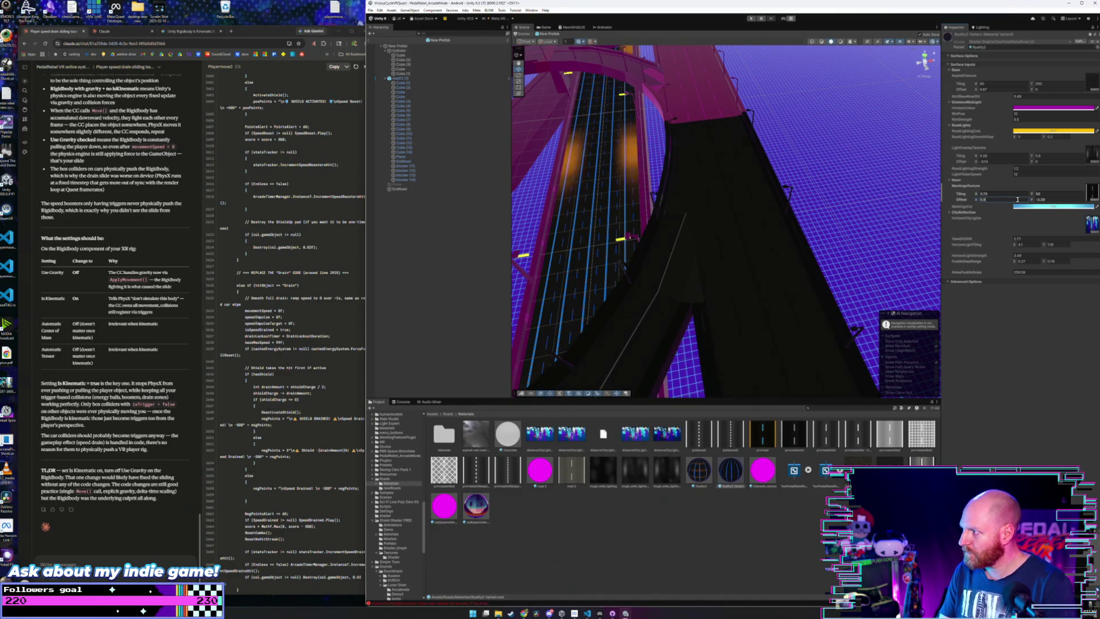
key(BackSpace)
text(5)
key(BackSpace)
text(7)
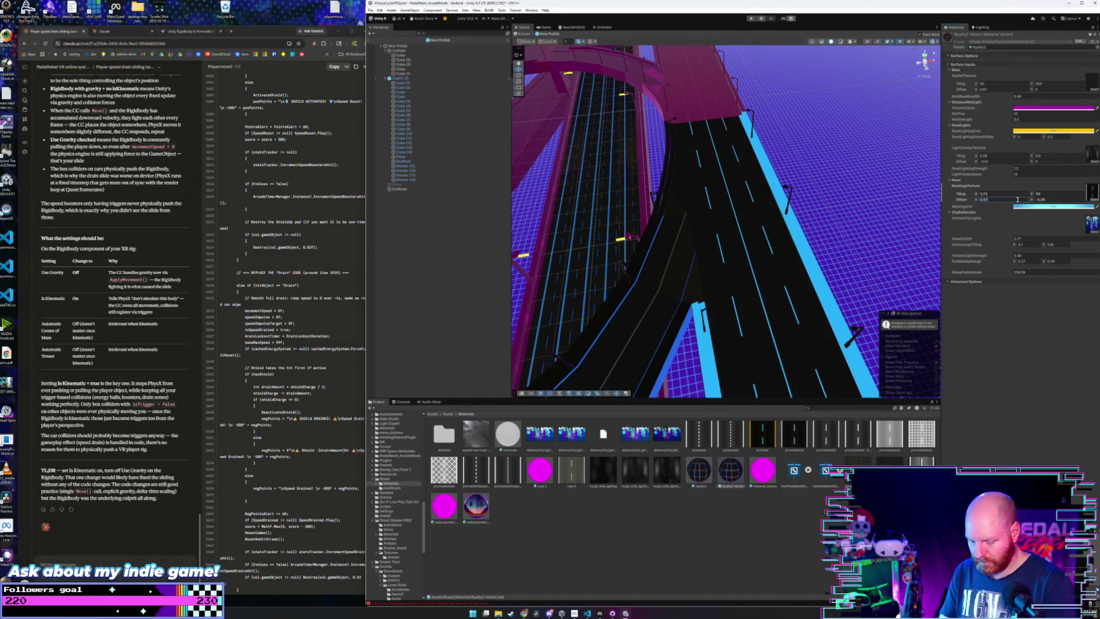
text(5)
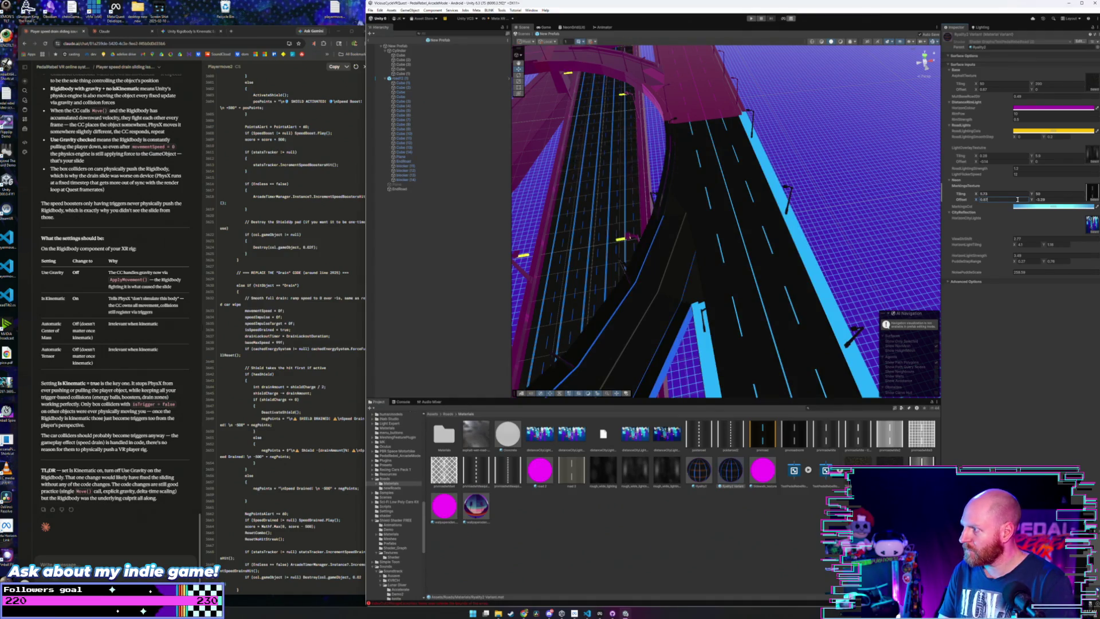
key(BackSpace)
key(BackSpace)
text(85)
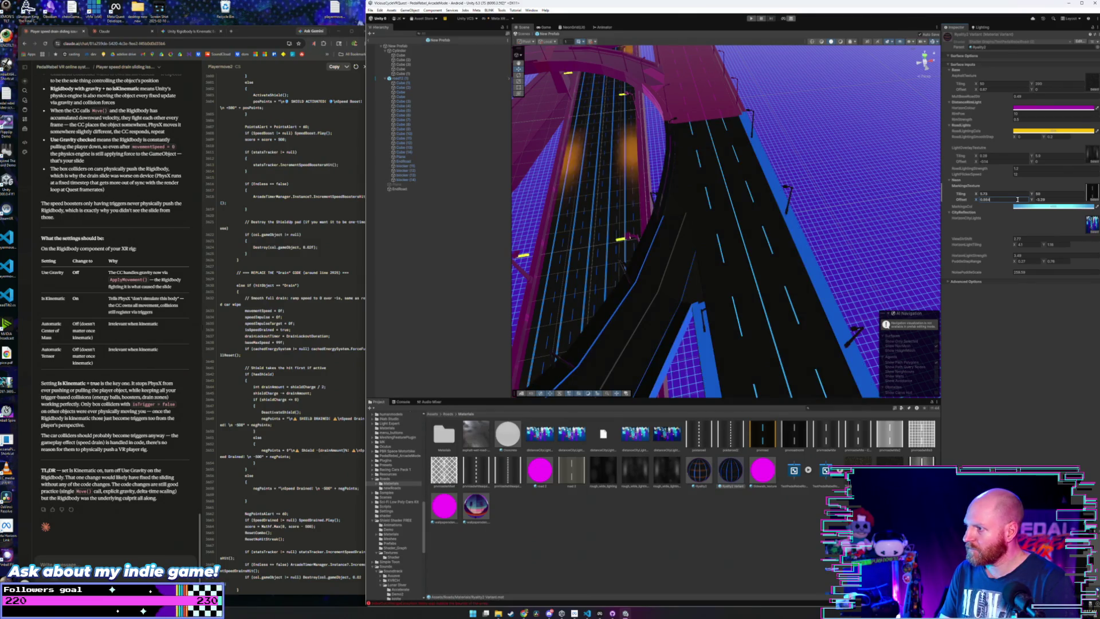
key(BackSpace)
text(3)
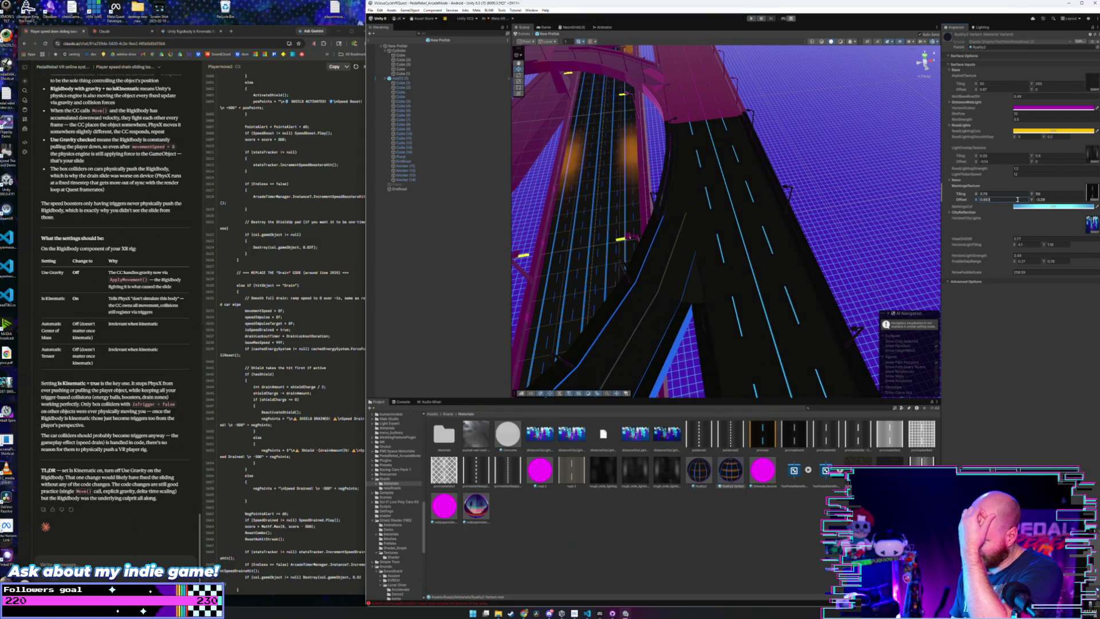
mouse_move(773, 241)
mouse_down()
mouse_move(829, 287)
mouse_move(796, 240)
mouse_move(809, 218)
mouse_move(798, 200)
mouse_move(661, 221)
mouse_move(729, 228)
mouse_move(751, 271)
mouse_move(736, 215)
mouse_move(700, 297)
mouse_up()
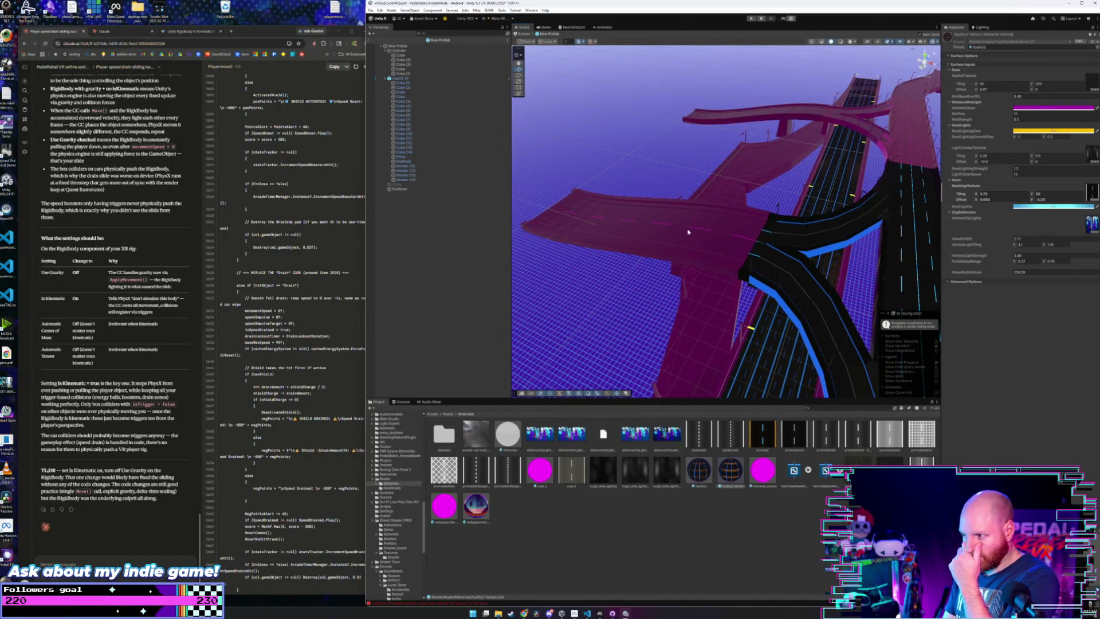
mouse_move(731, 476)
mouse_down()
mouse_move(731, 365)
mouse_move(674, 238)
mouse_up()
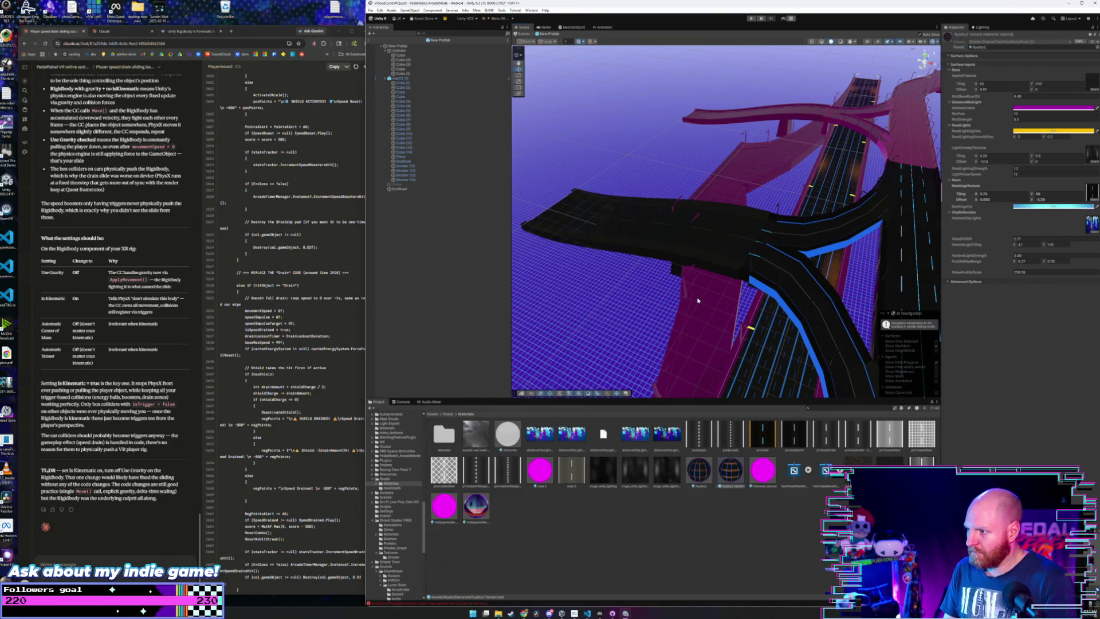
key(ctrl+z)
click(673, 248)
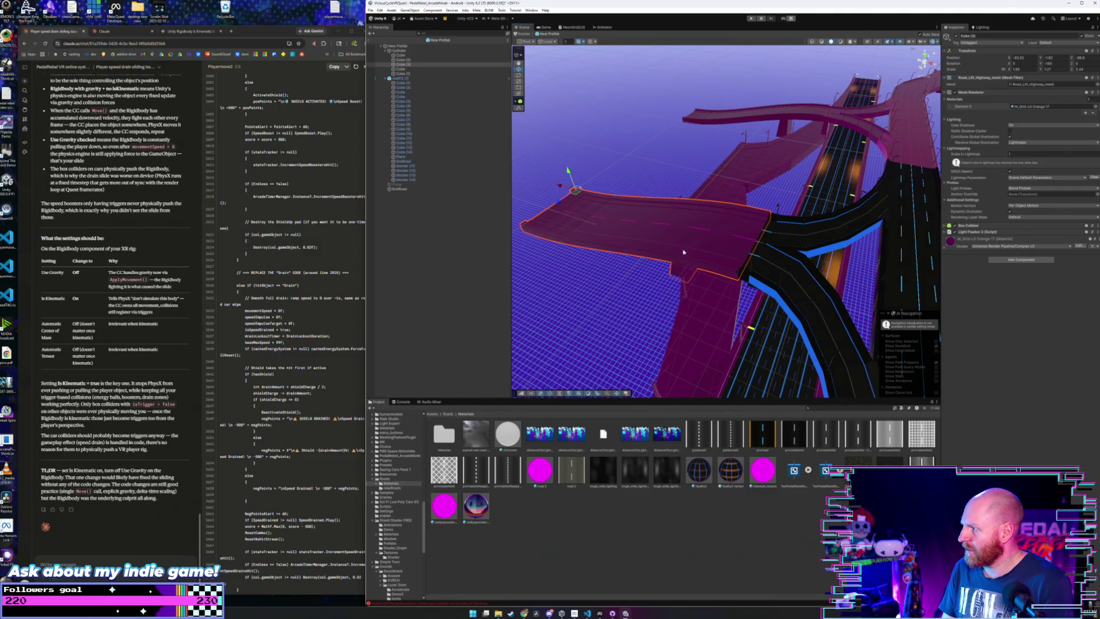
click(945, 248)
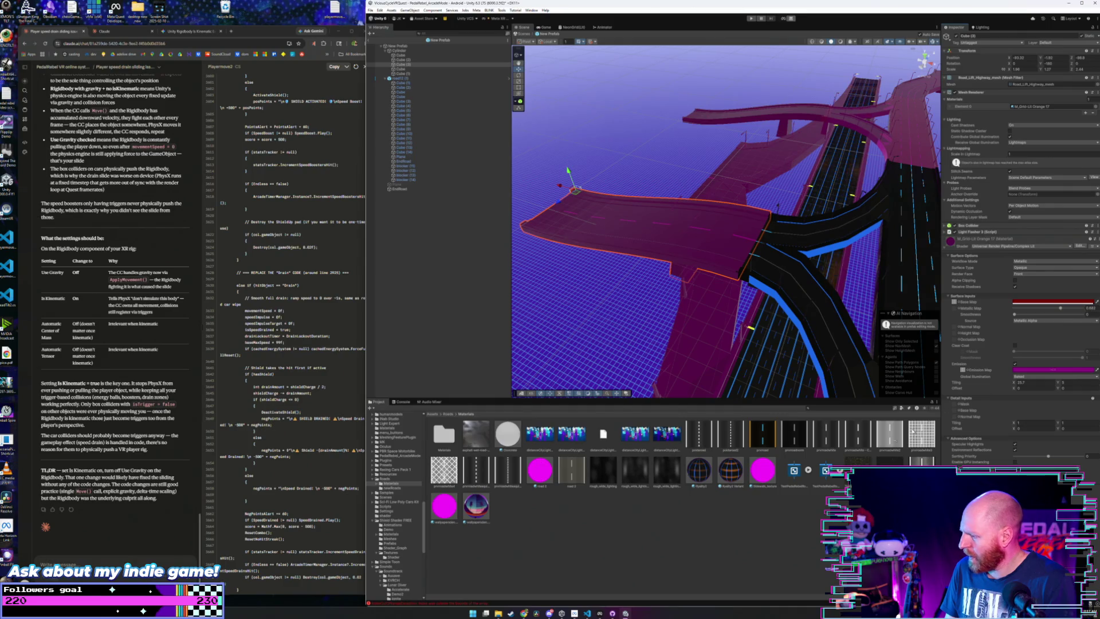
click(730, 474)
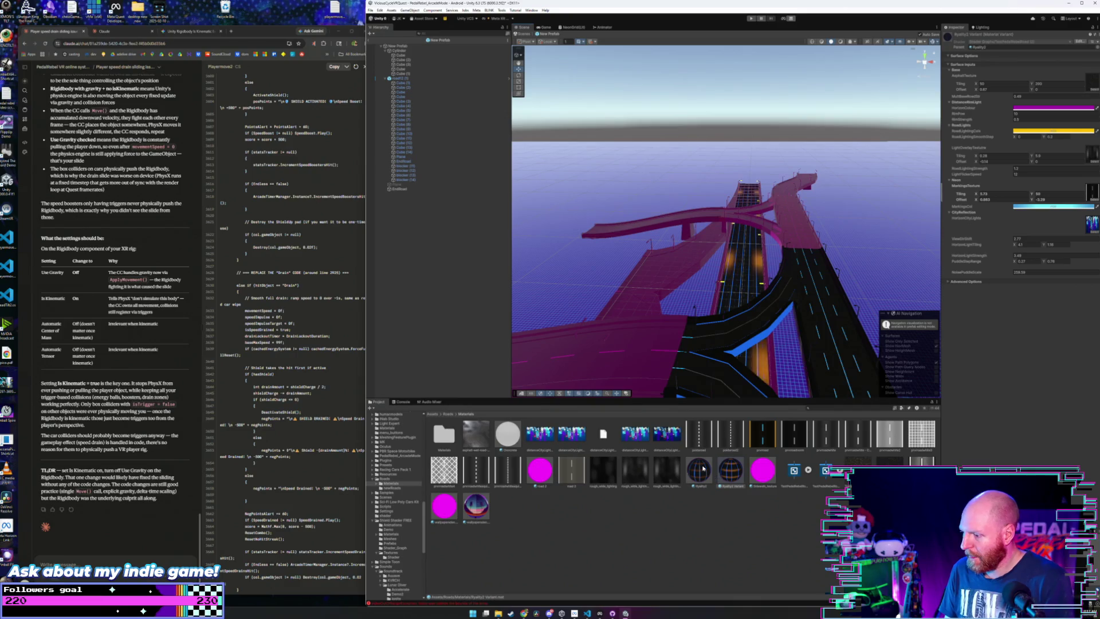
right_click(704, 468)
- Create a default-named Material Variant of the dark road material in the Materials folder and select it
mouse_move(763, 284)
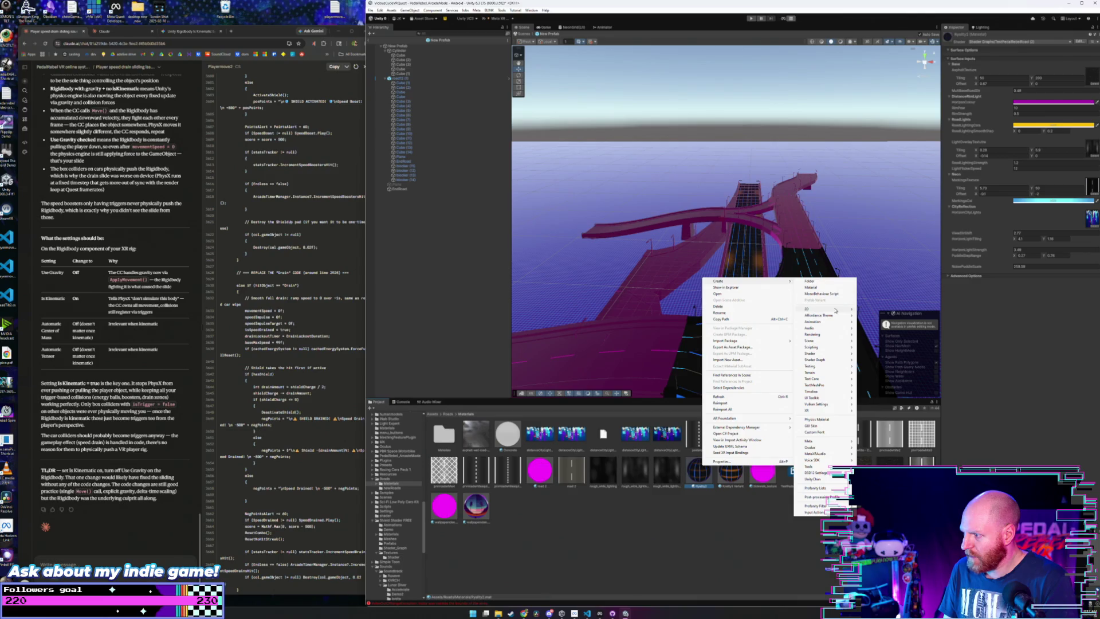
mouse_move(836, 312)
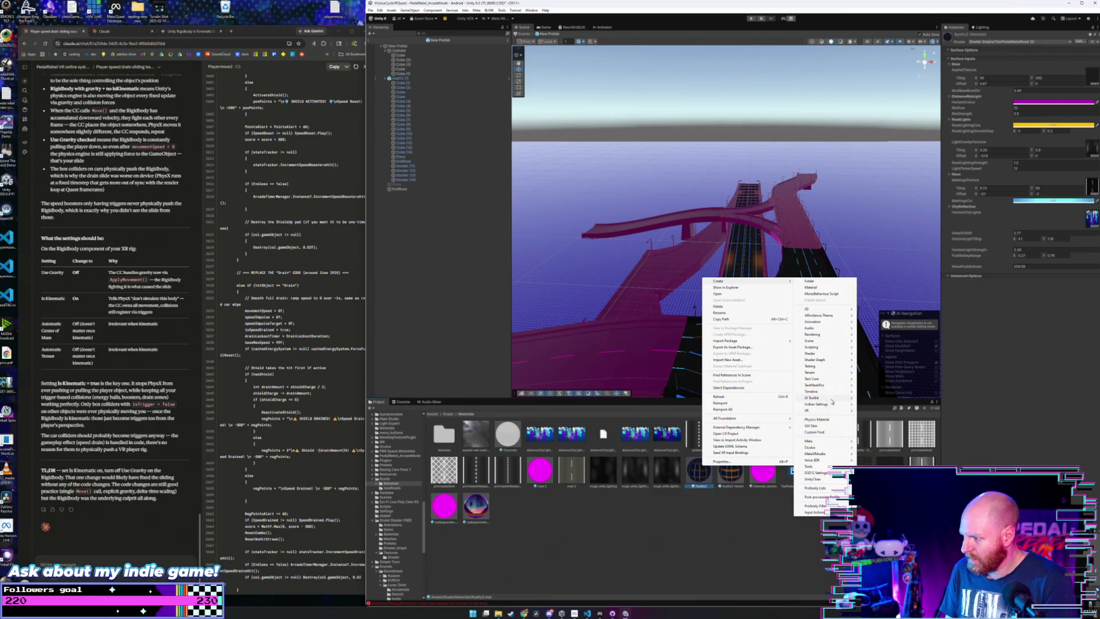
mouse_move(832, 334)
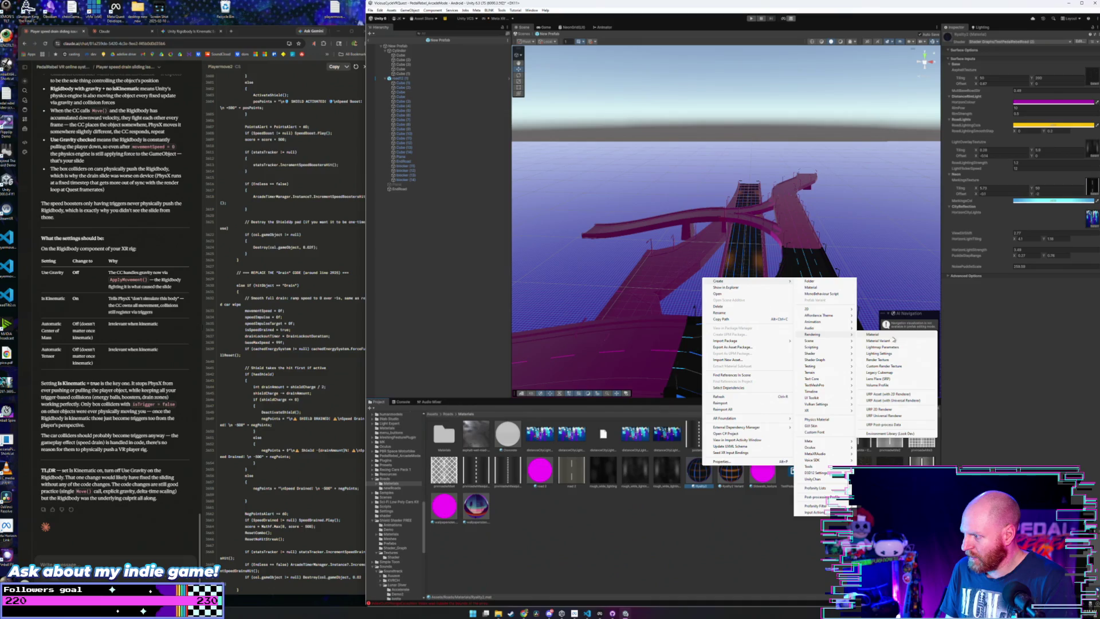
click(894, 342)
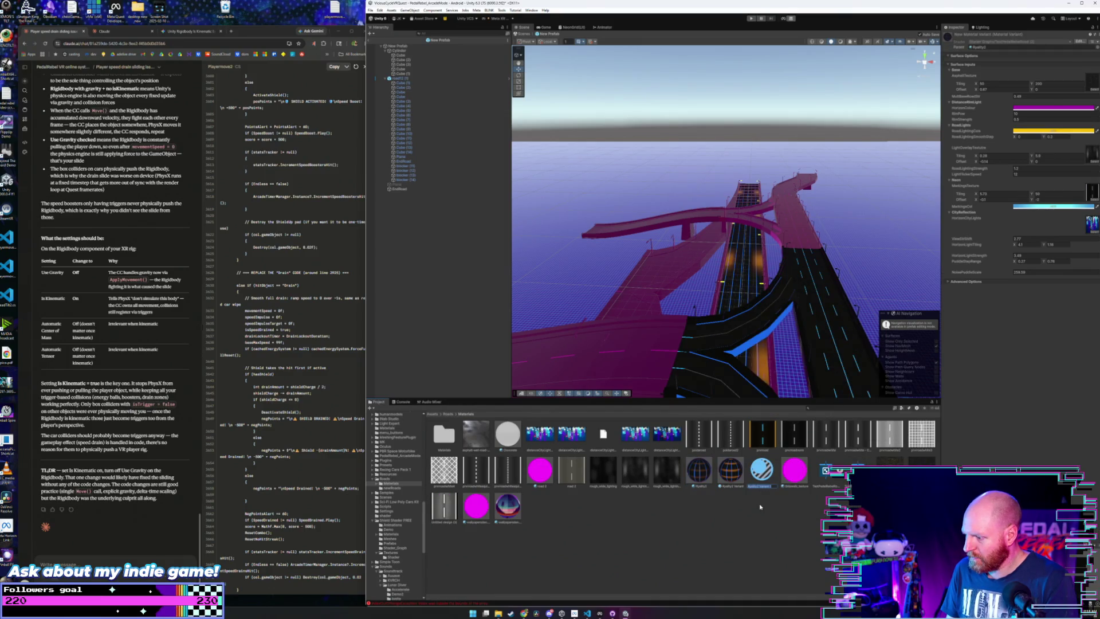
click(736, 478)
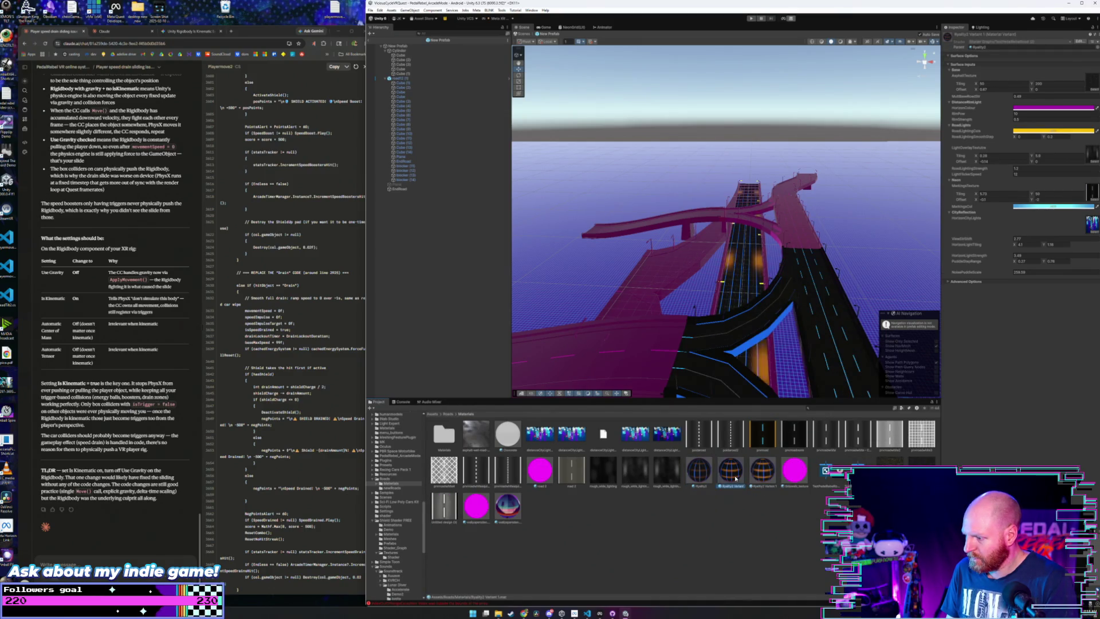
key(Right)
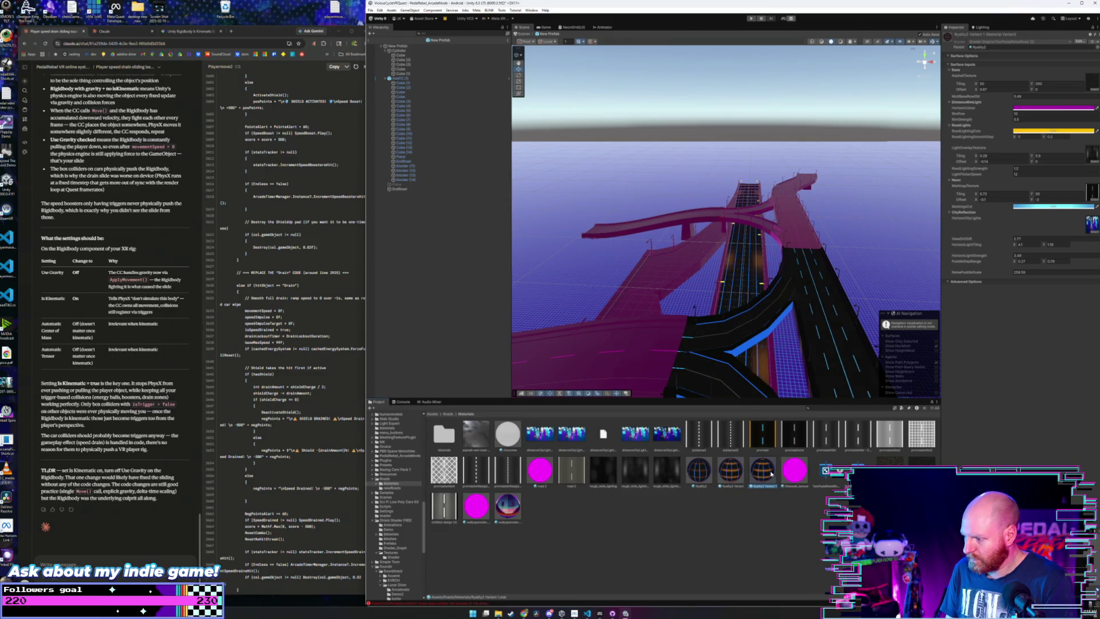
- Apply the new road material variant to the pink curved ramp and orbit to inspect its surface
mouse_move(763, 435)
mouse_down()
mouse_move(798, 239)
mouse_move(827, 289)
mouse_up()
mouse_move(759, 470)
mouse_down()
mouse_move(658, 189)
mouse_move(738, 199)
mouse_move(703, 473)
mouse_move(664, 516)
mouse_move(624, 372)
mouse_move(711, 264)
mouse_up()
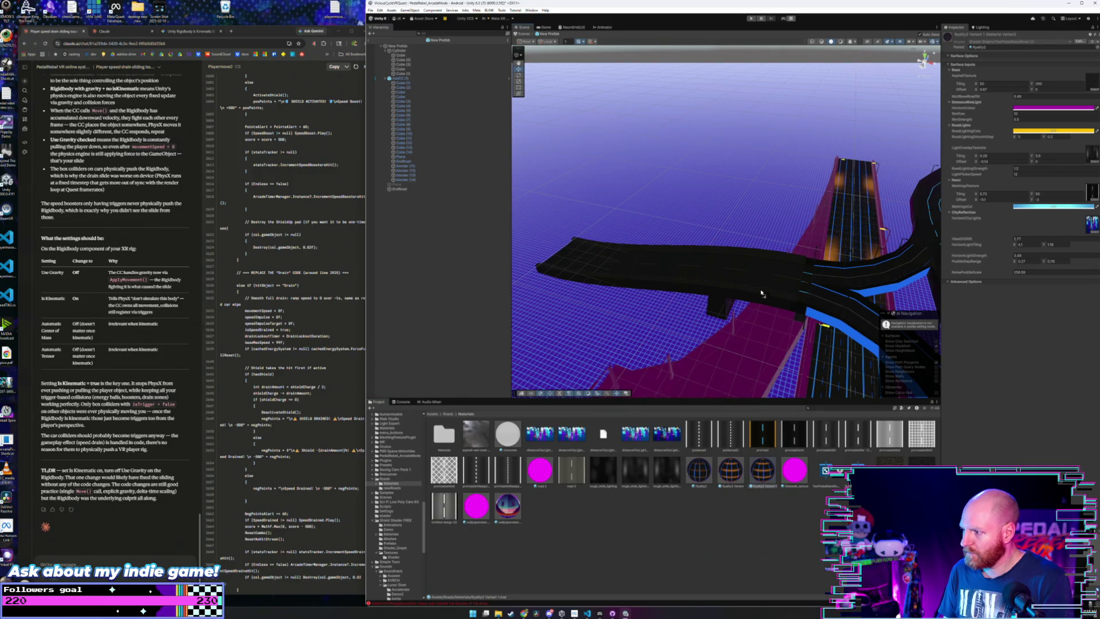
drag(761, 276, 739, 299)
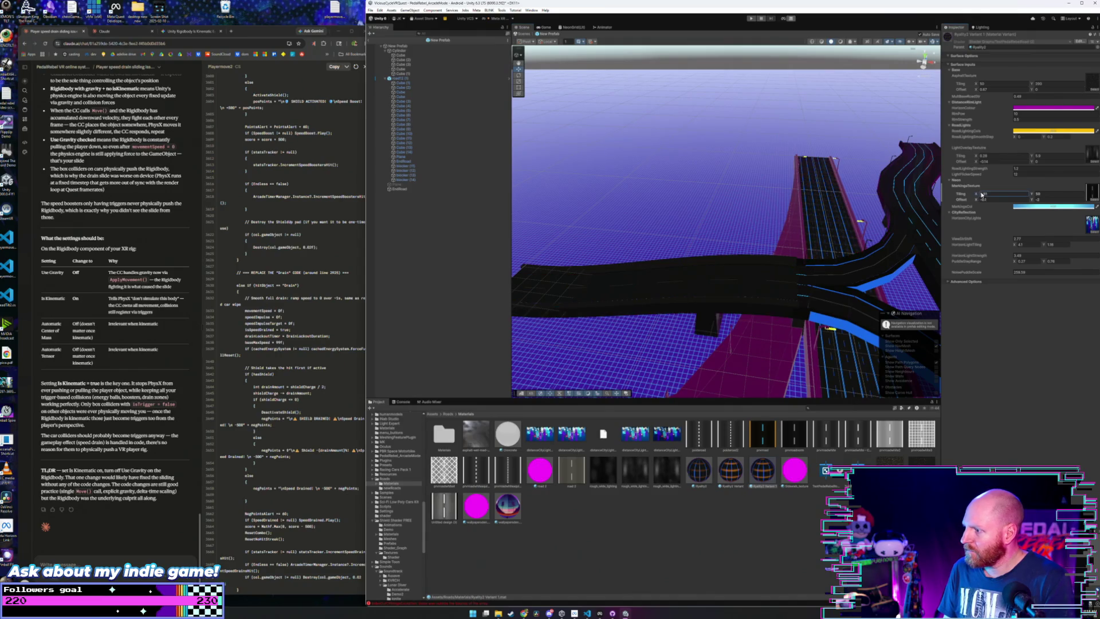
mouse_move(745, 275)
mouse_down()
mouse_move(790, 243)
mouse_move(890, 239)
mouse_move(1007, 216)
mouse_move(792, 480)
mouse_move(835, 255)
mouse_up()
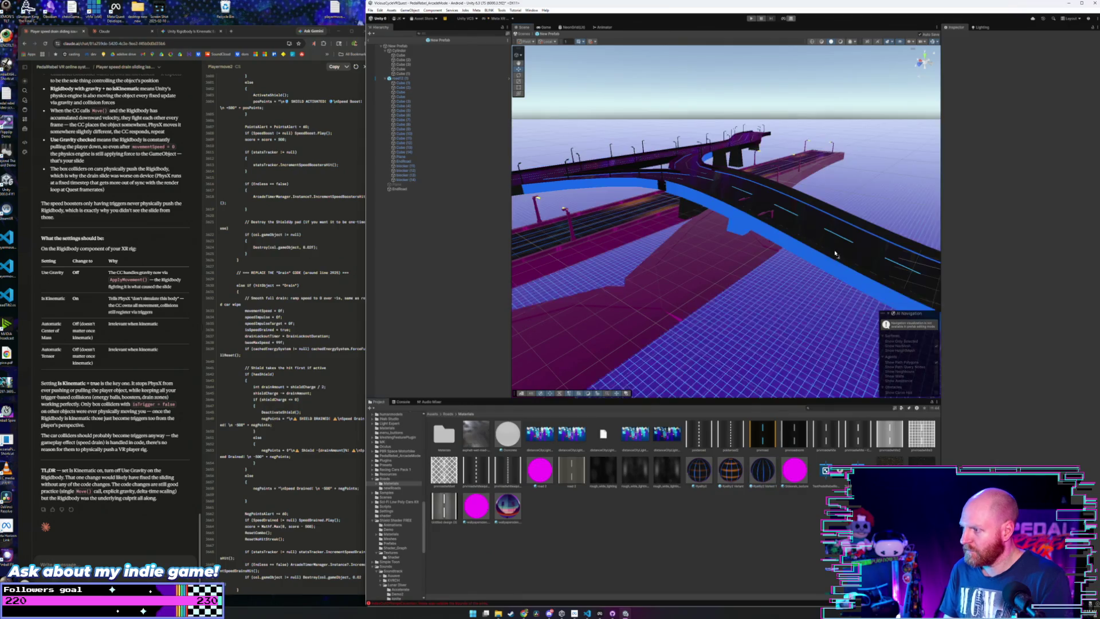
- Give the road's side strips the bright blue material and bring the camera low along the road
mouse_move(805, 212)
mouse_down()
mouse_move(790, 213)
mouse_move(780, 236)
mouse_up()
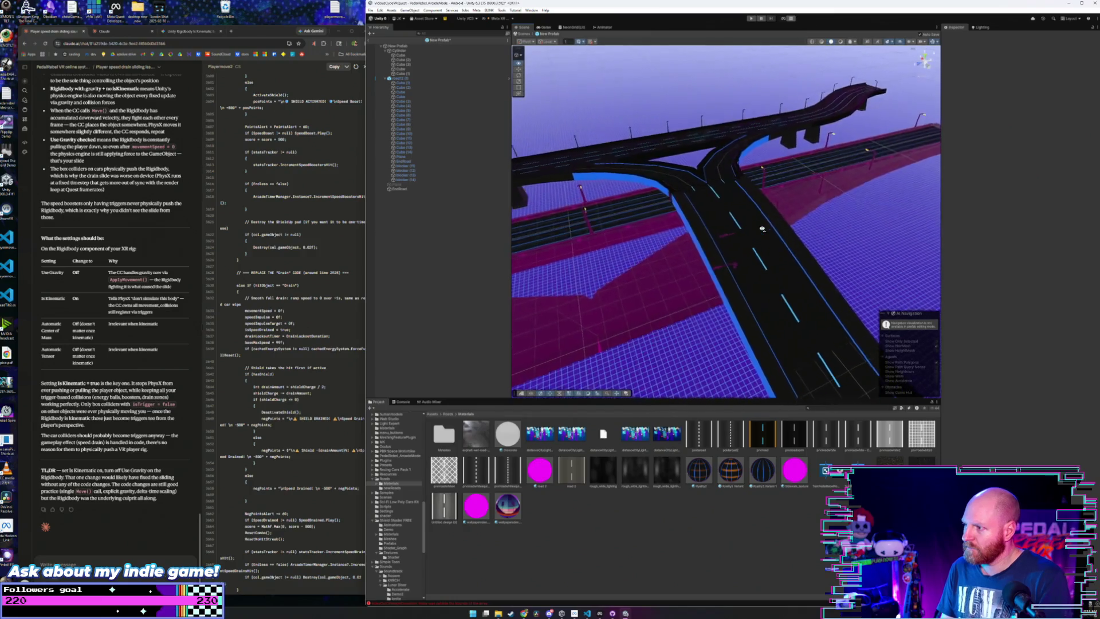
mouse_move(701, 476)
mouse_down()
mouse_move(748, 235)
mouse_move(755, 216)
mouse_move(799, 196)
mouse_move(646, 173)
mouse_move(604, 187)
mouse_move(609, 223)
mouse_move(605, 170)
mouse_up()
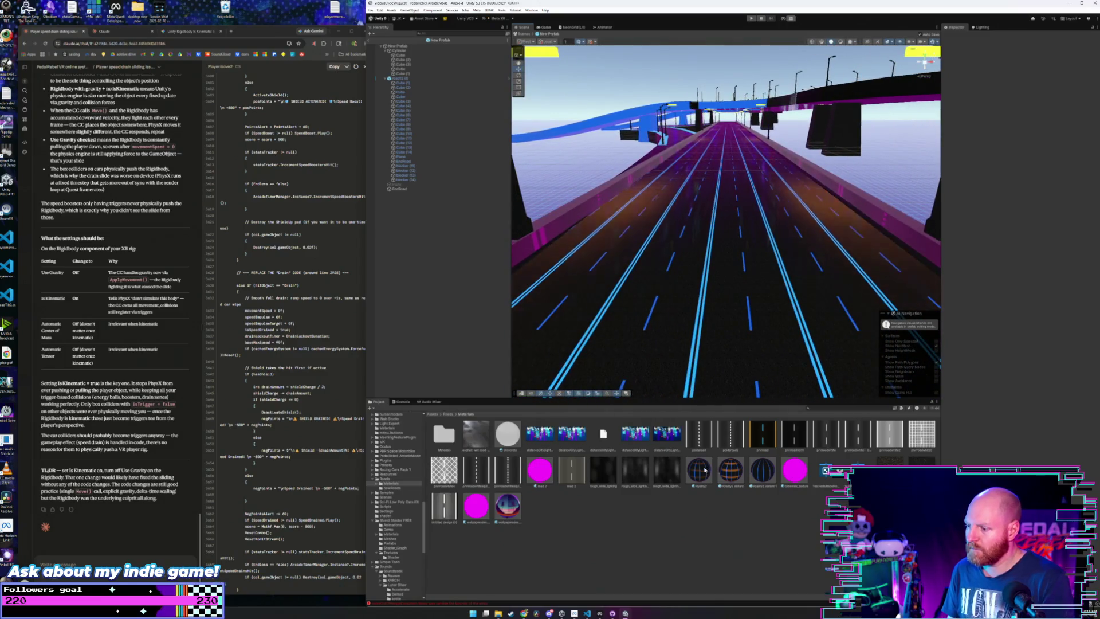
mouse_move(768, 230)
mouse_down()
mouse_move(935, 215)
mouse_move(739, 368)
mouse_up()
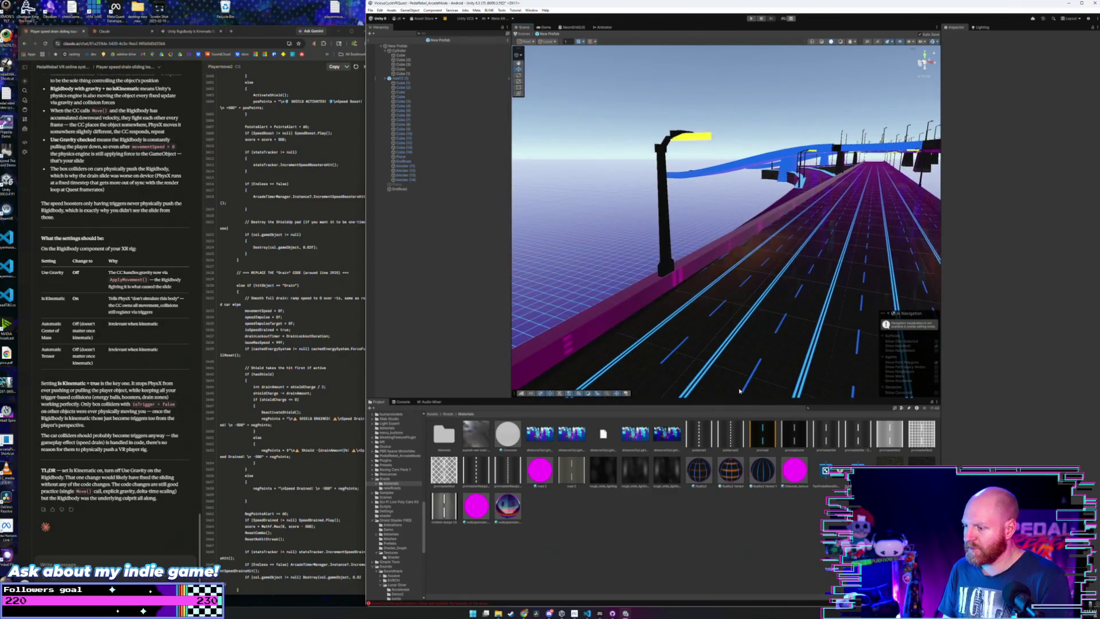
drag(753, 283, 763, 270)
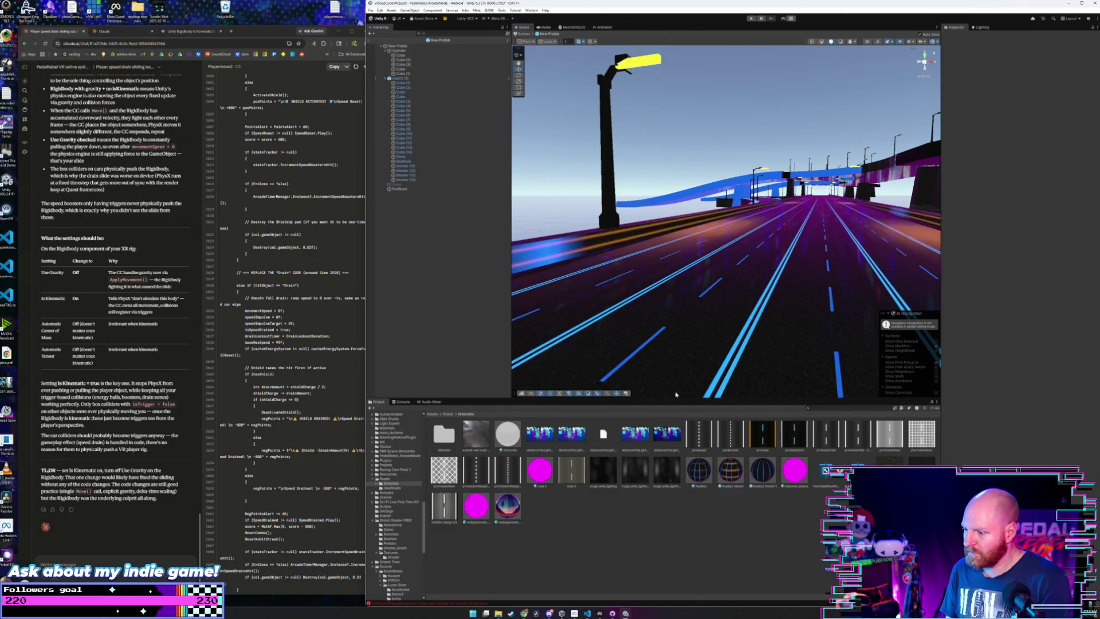
- Create a Material Variant of Ryalty2 named 'Ryalty2 Variant 2sides'
click(728, 471)
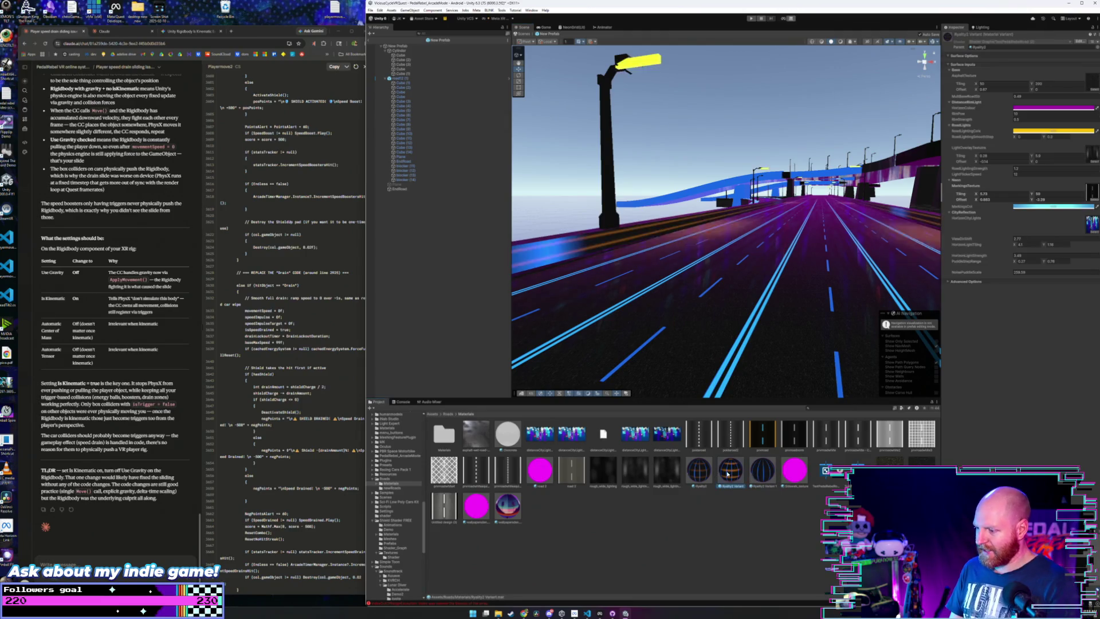
right_click(700, 471)
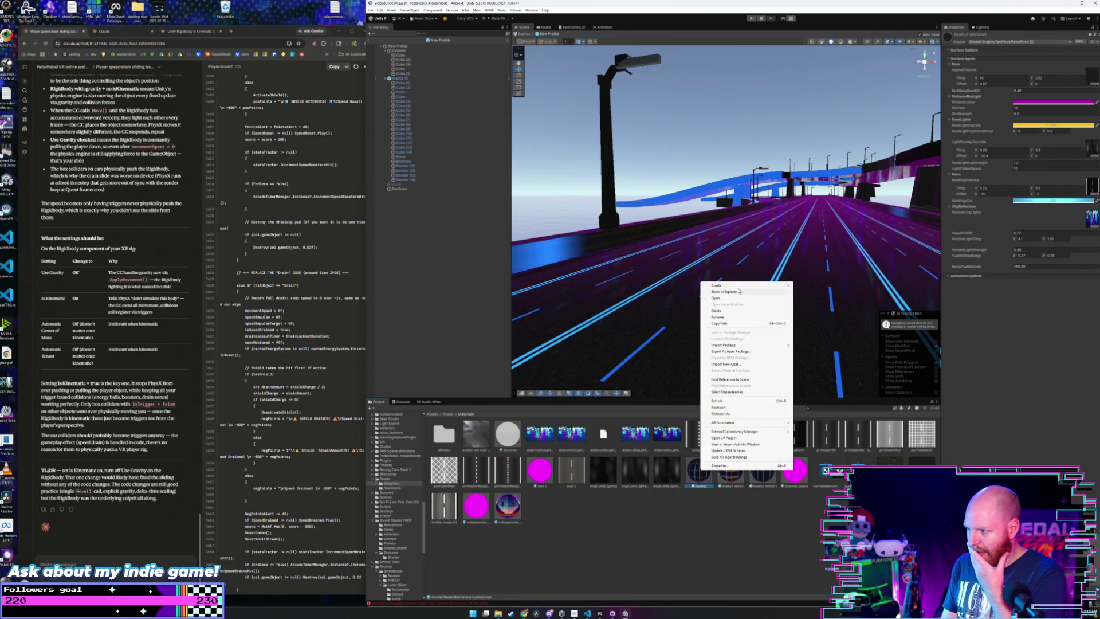
mouse_move(782, 285)
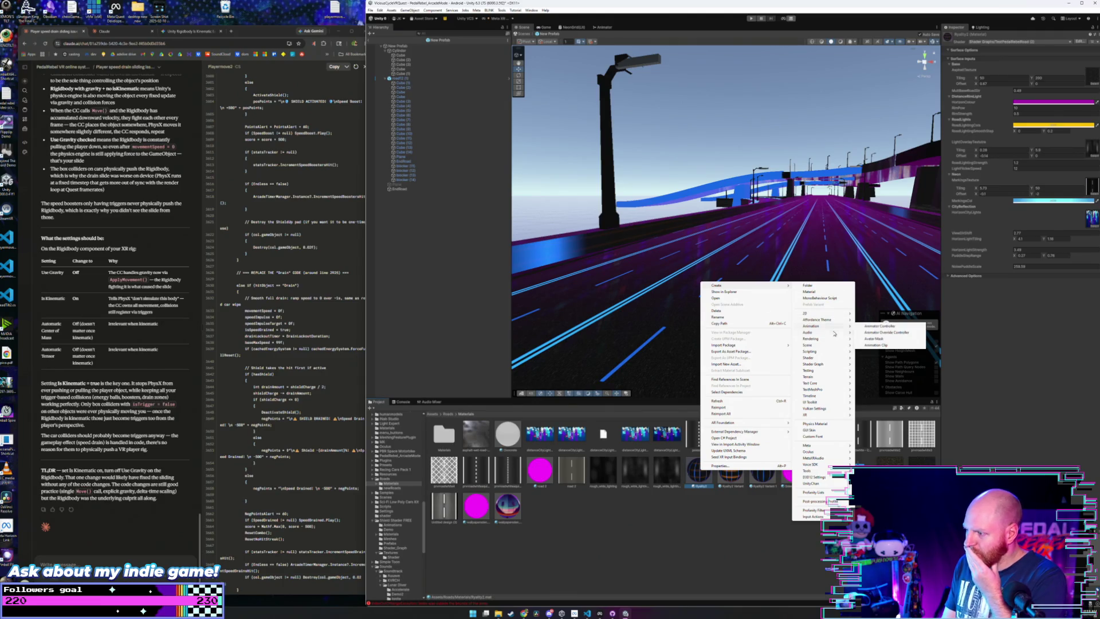
mouse_move(839, 339)
click(873, 345)
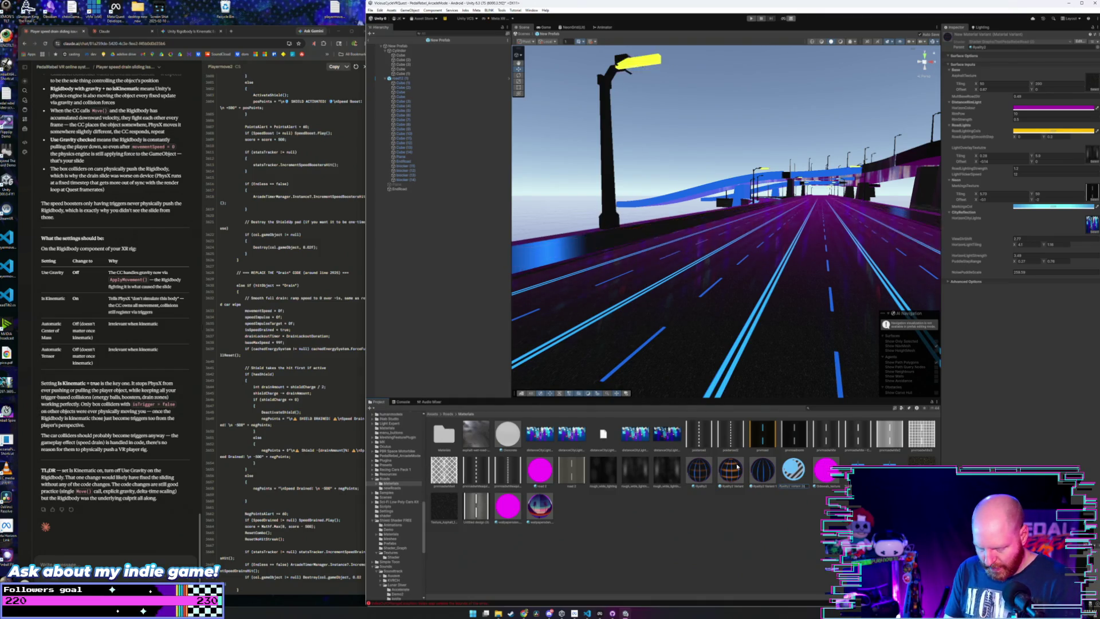
key(Return)
- Apply Ryalty2 Variant 2sides to the road piece and trial, then undo, some tiling changes
drag(800, 475, 647, 254)
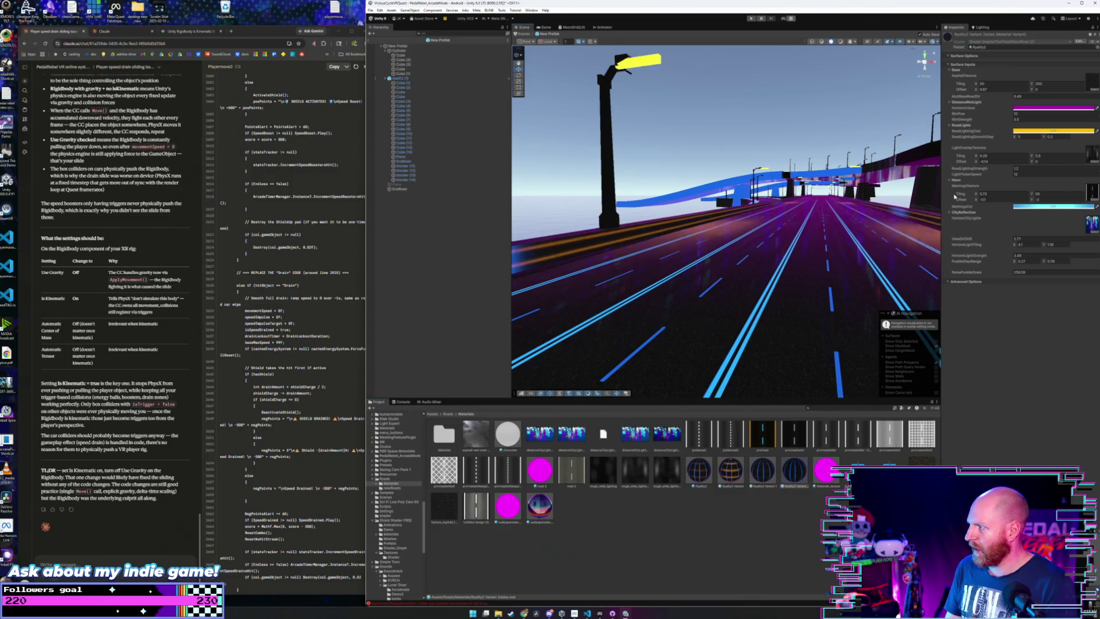
drag(976, 195, 952, 201)
key(ctrl+z)
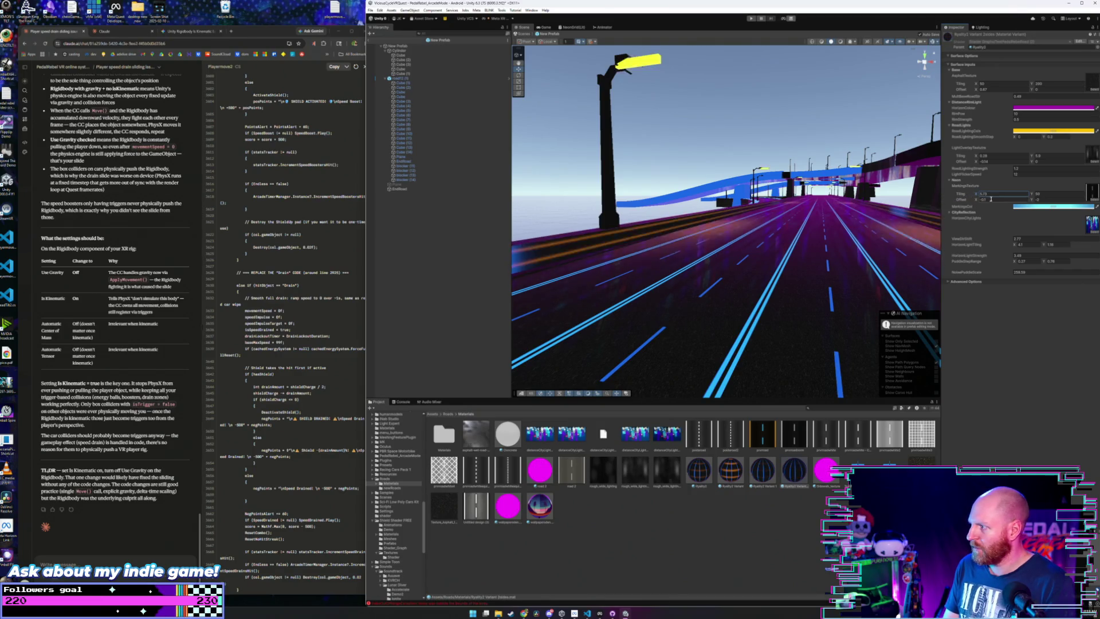
drag(977, 160, 978, 161)
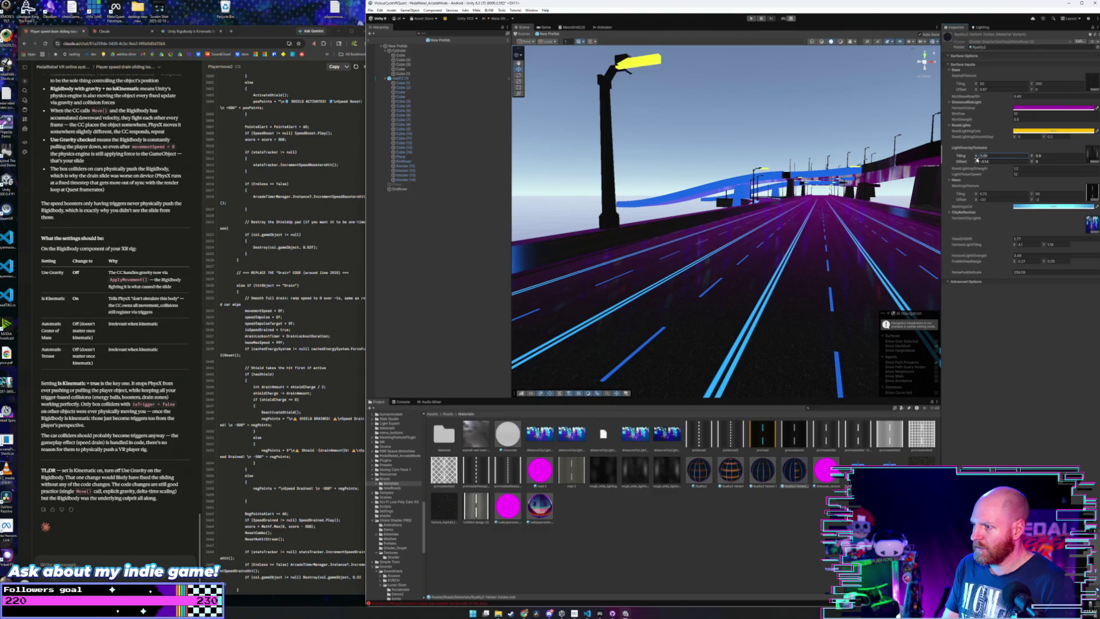
key(ctrl+z)
click(985, 162)
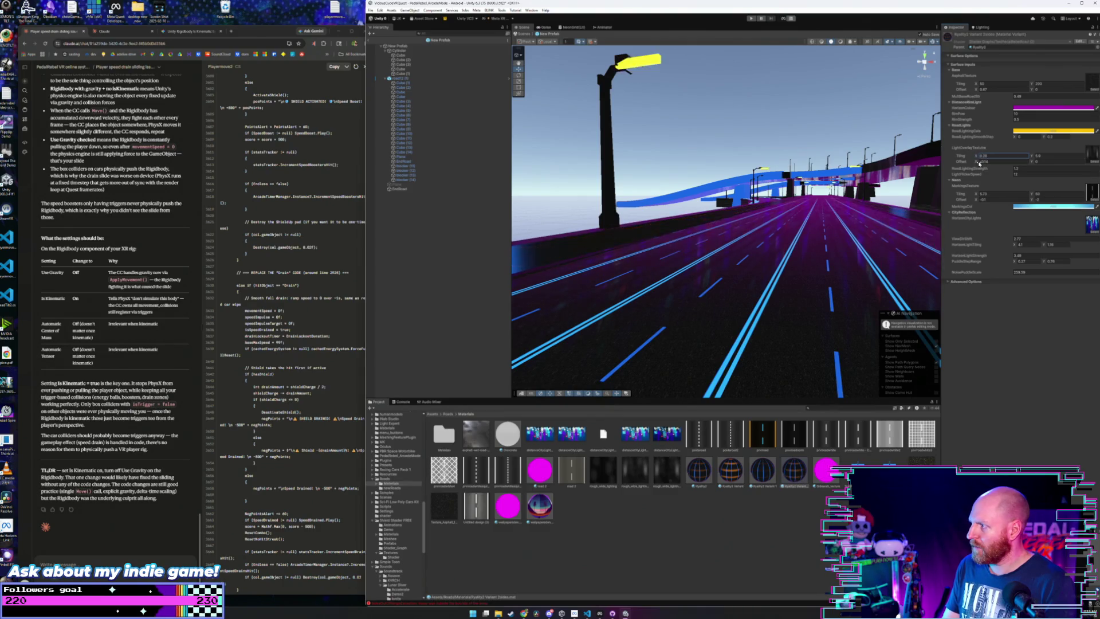
- Experiment with the light overlay Tiling X, trying 0, about 0.57 and about 2
click(1001, 156)
text(0)
key(Return)
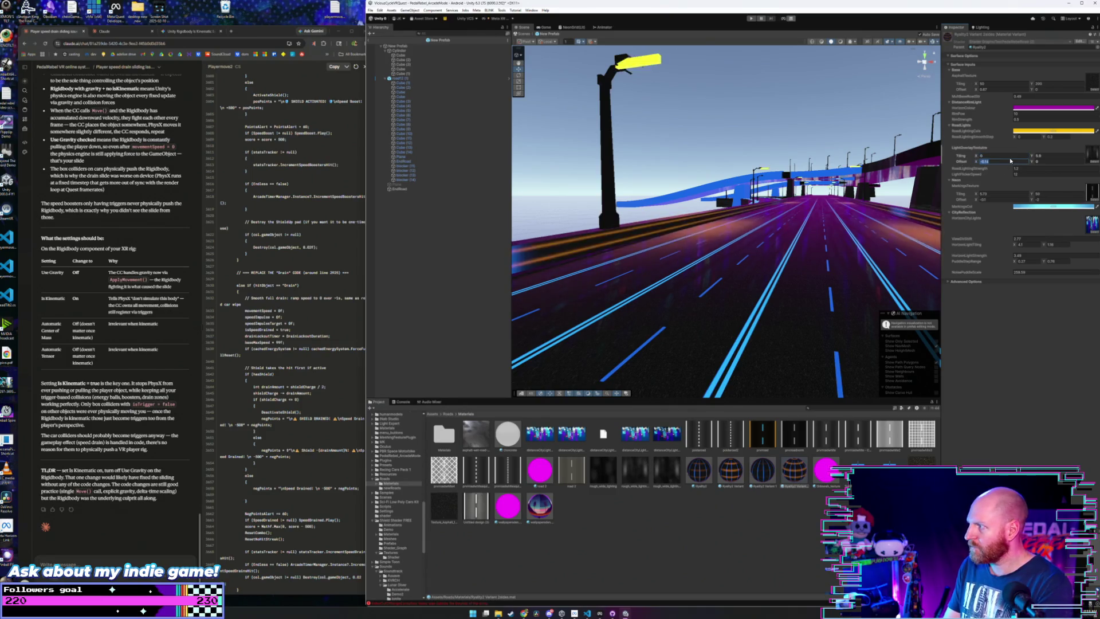
click(1048, 156)
key(Return)
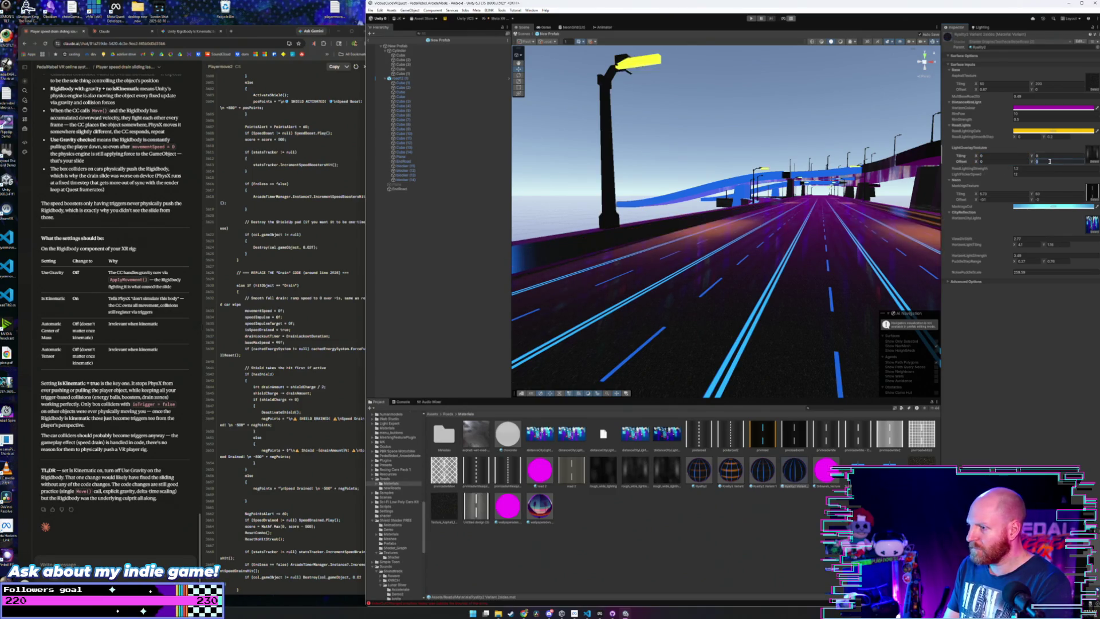
drag(981, 160, 983, 160)
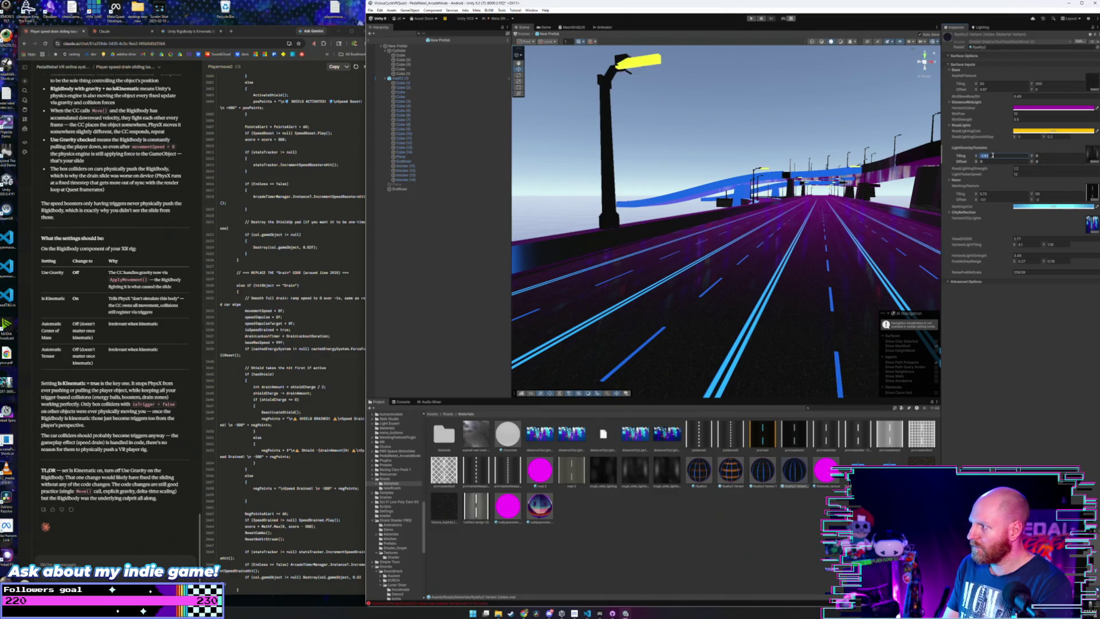
drag(893, 195, 881, 210)
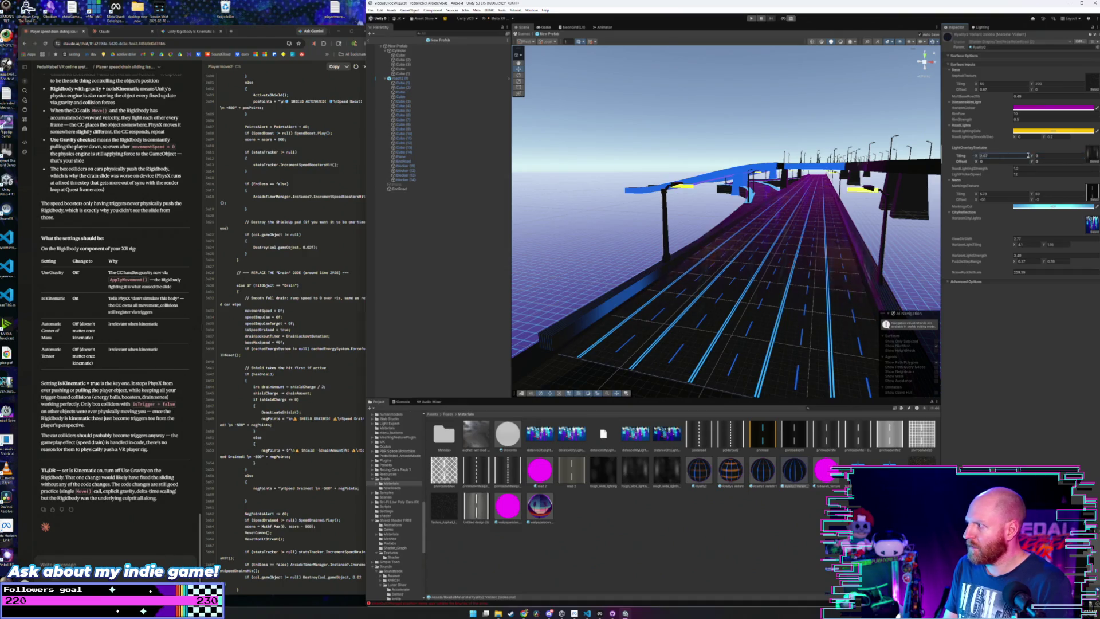
drag(977, 158, 1038, 160)
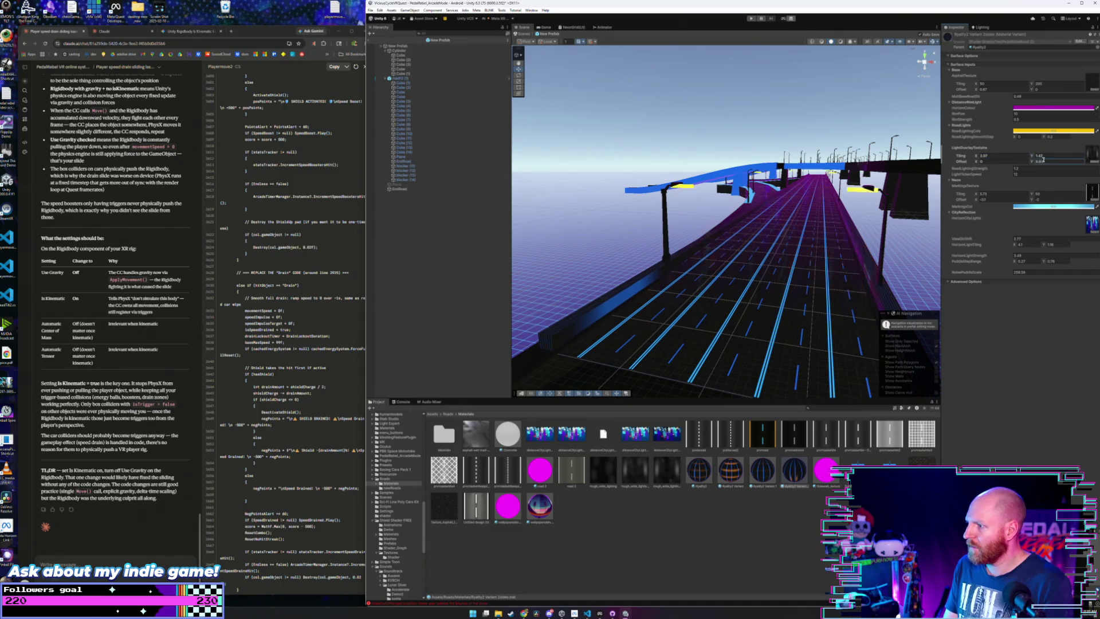
scroll(828, 193, up, 5)
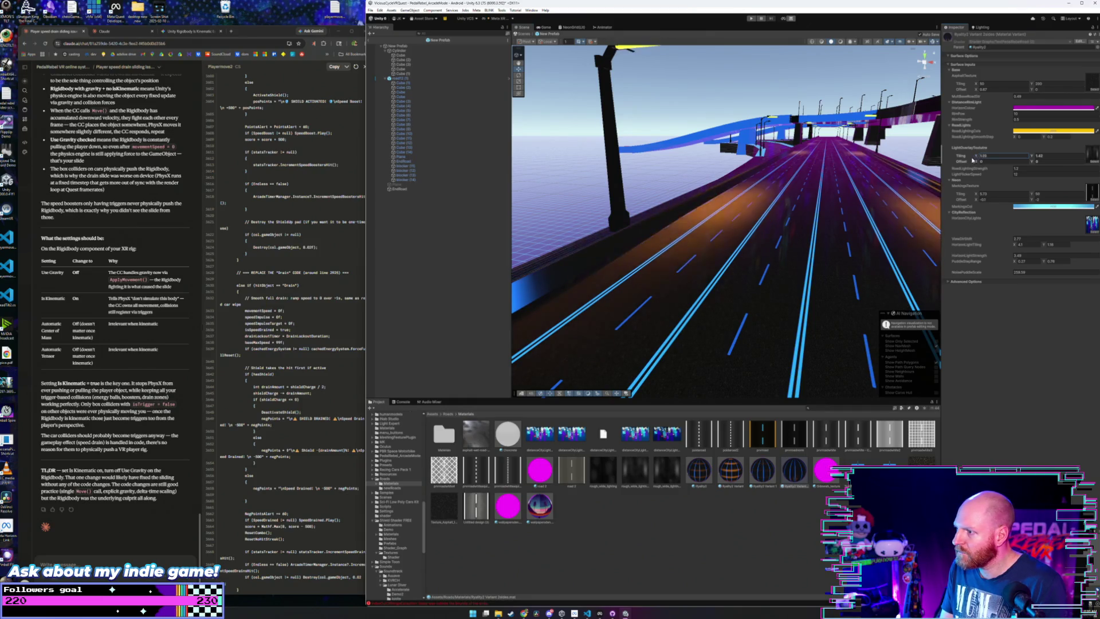
- Set the light overlay Tiling Y to 1.71, Tiling X to 1.84 and Offset Y to -0.08
click(1037, 156)
text(1.71)
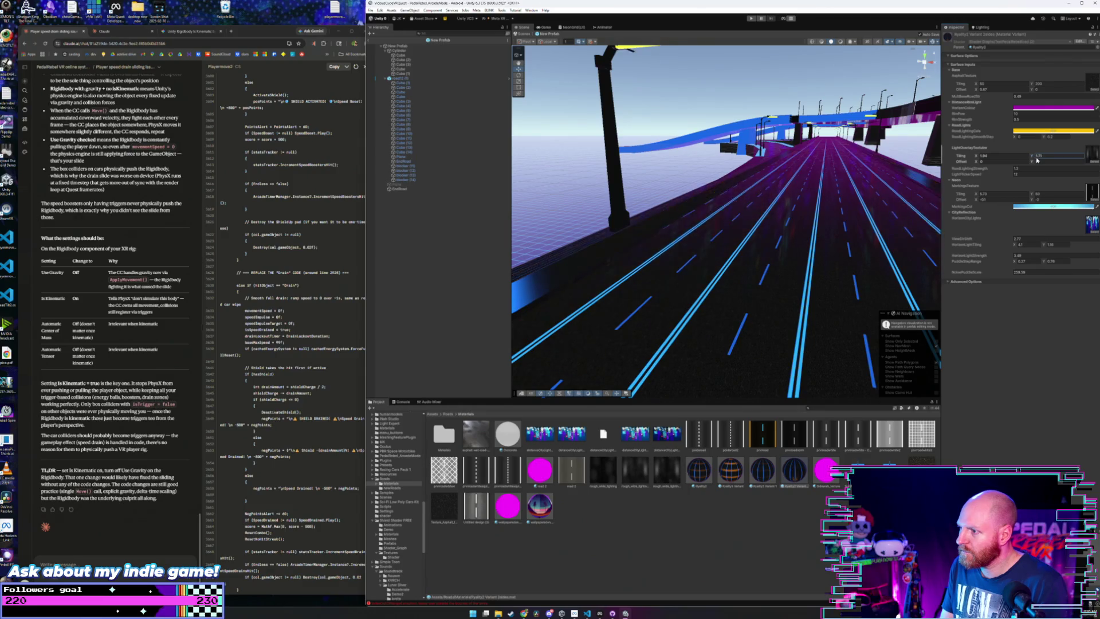
click(978, 158)
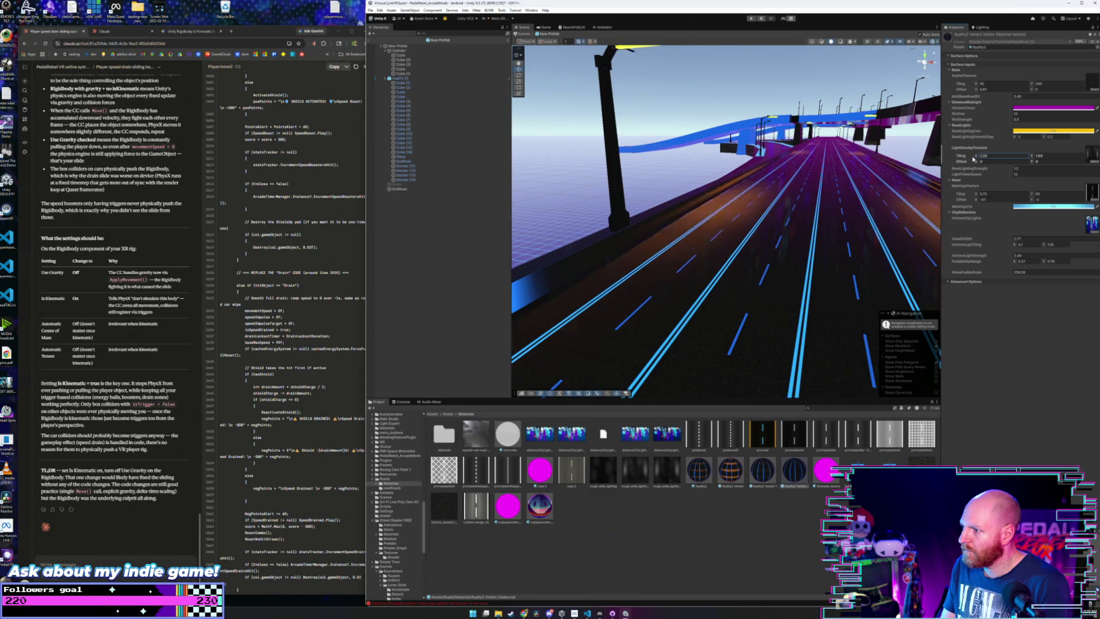
text(1.84)
click(982, 163)
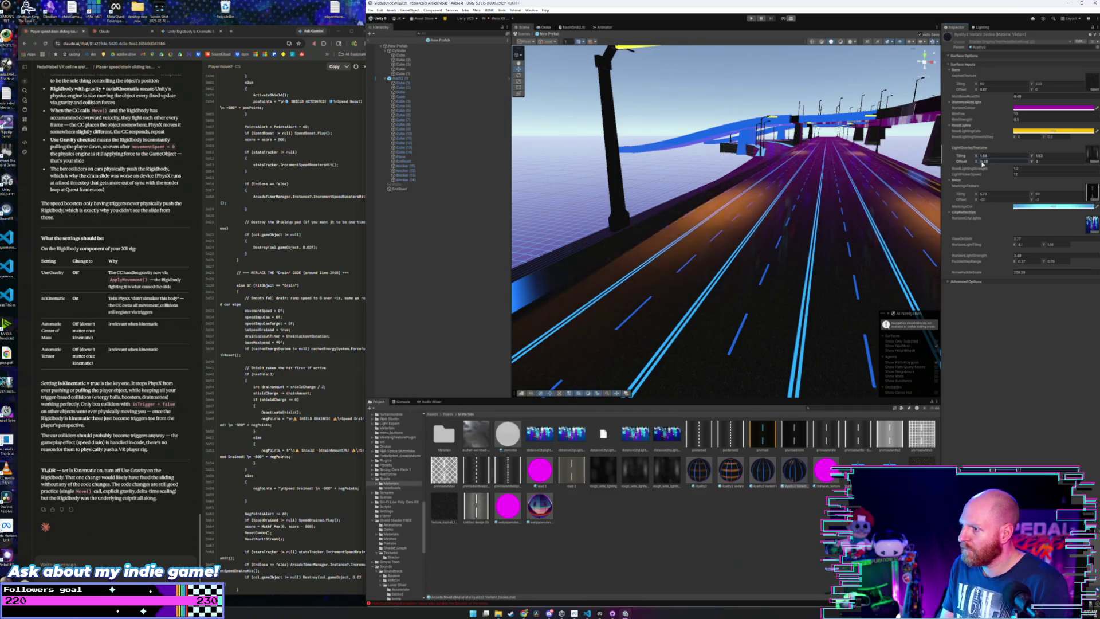
click(1031, 163)
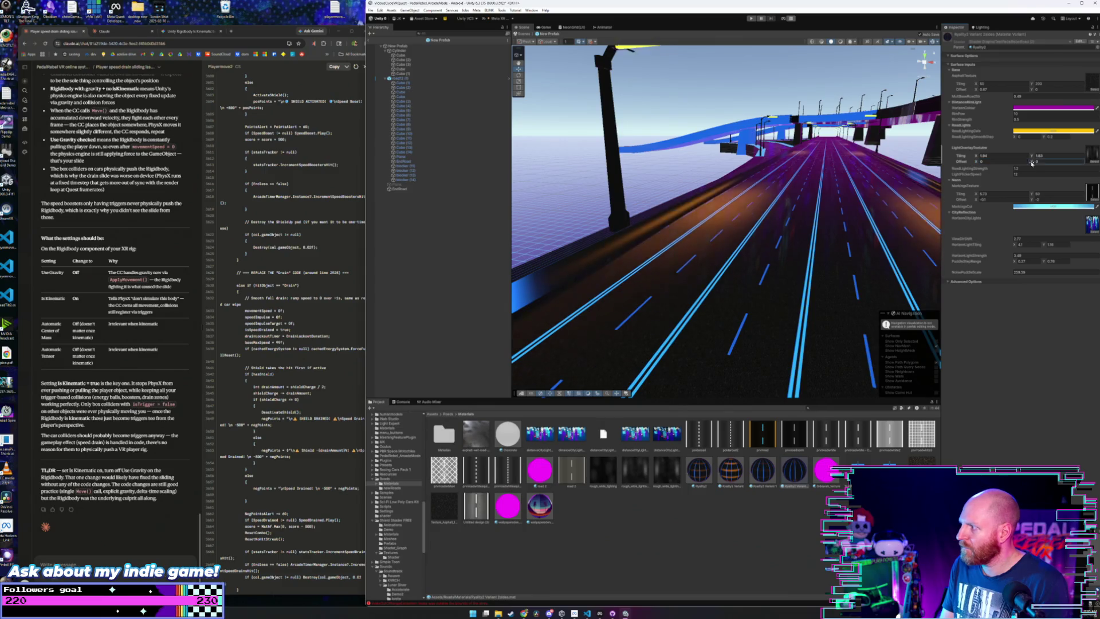
text(-0.08)
click(1037, 155)
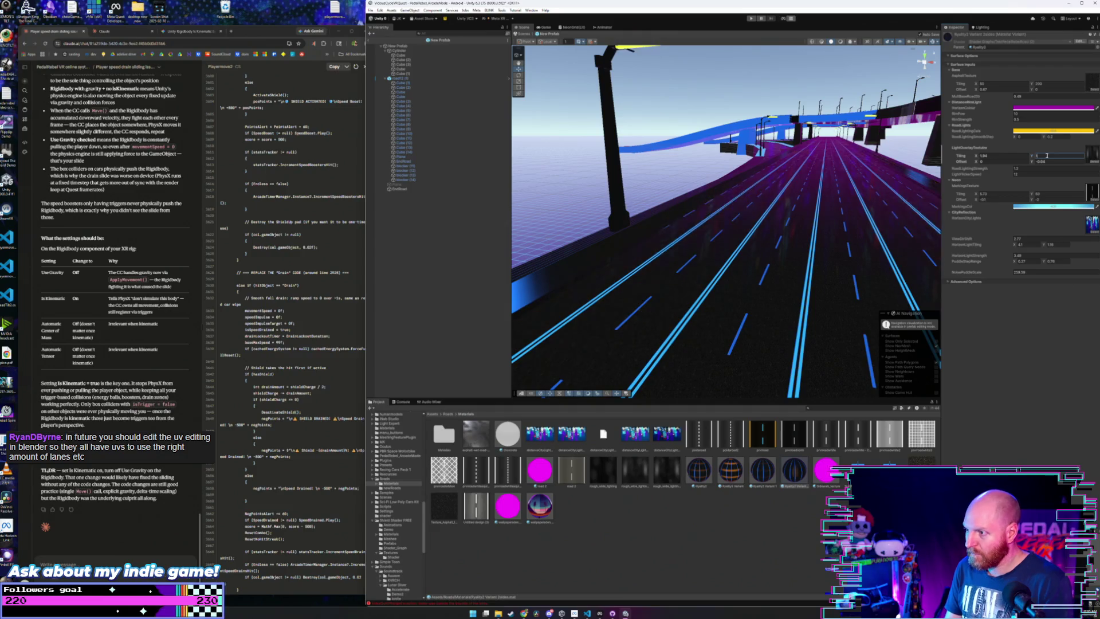
click(1031, 162)
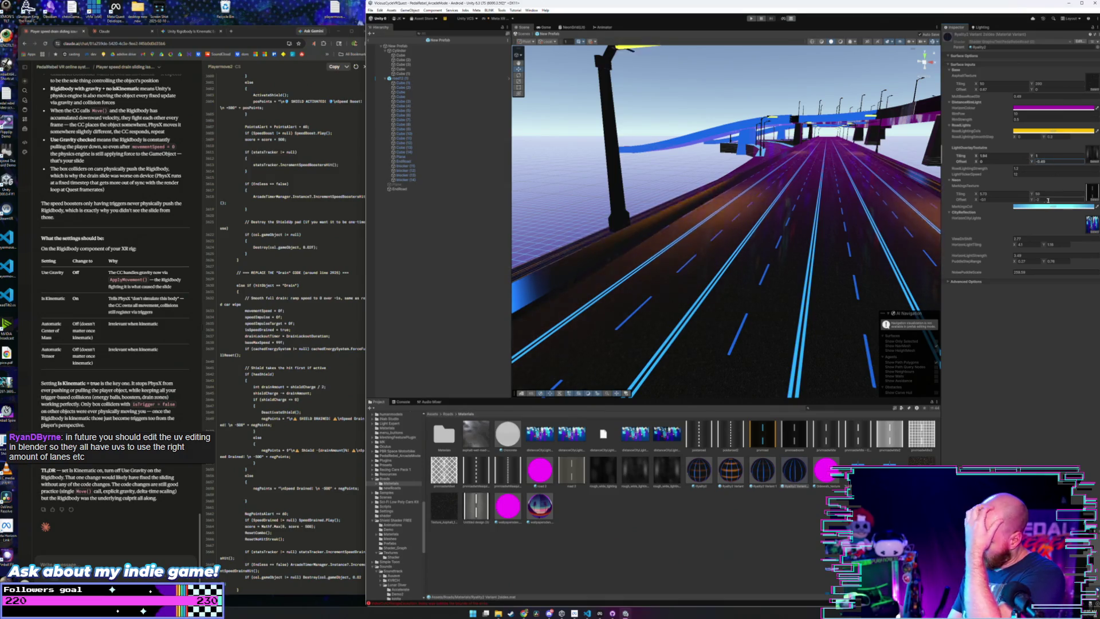
- Tweak the neon markings texture, setting Offset X to -0.3 and adjusting Offset Y and Tiling X
click(1032, 194)
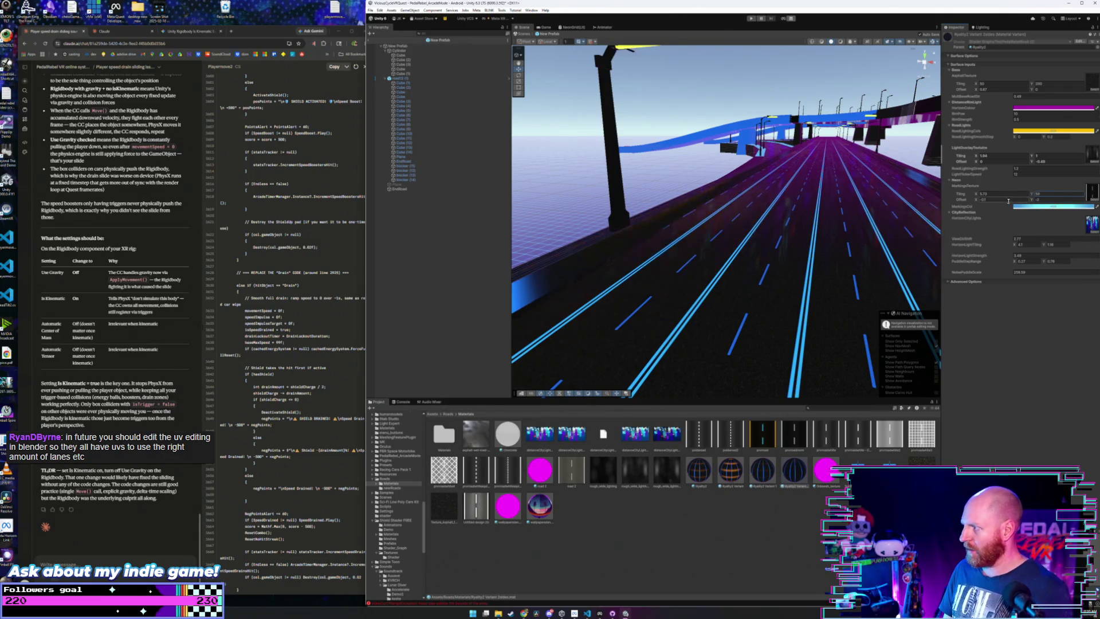
click(981, 200)
text(-0.3)
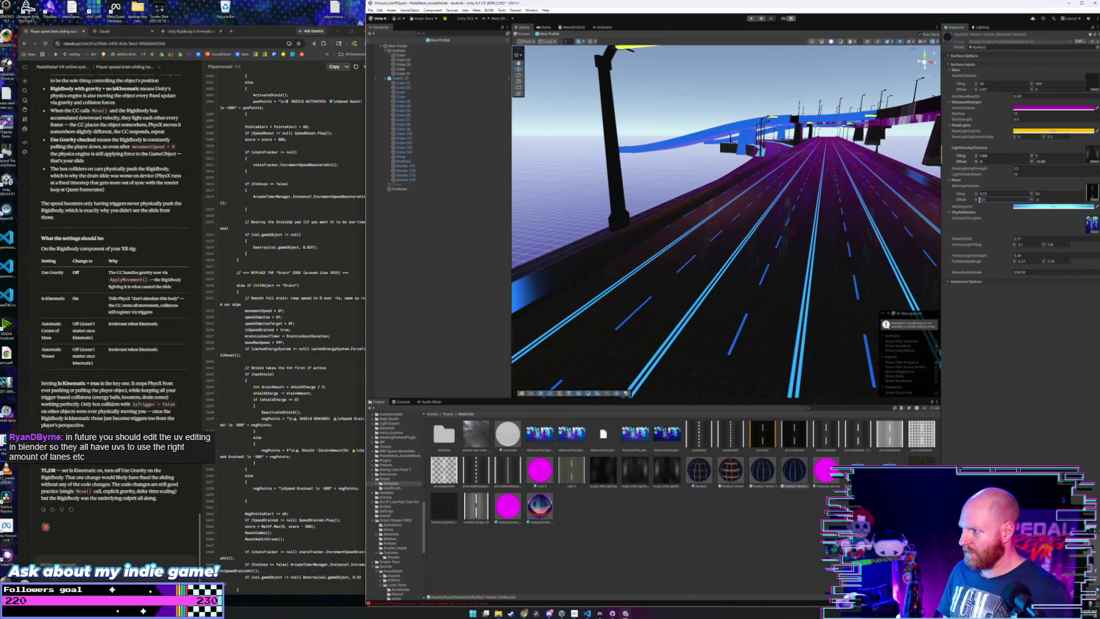
drag(1031, 202, 1034, 202)
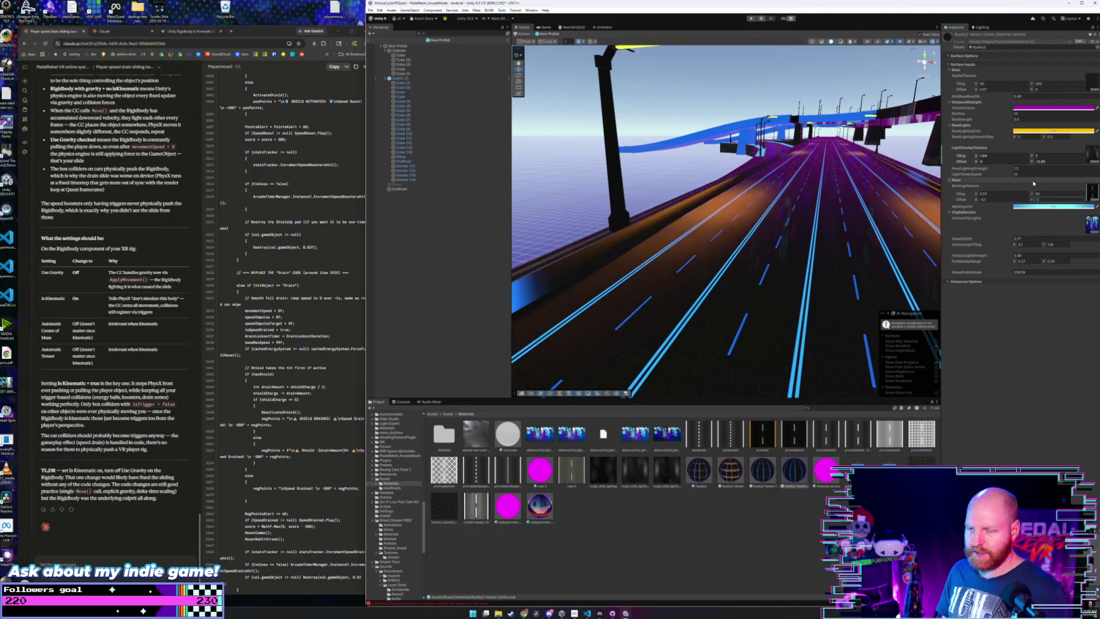
drag(1035, 200, 977, 197)
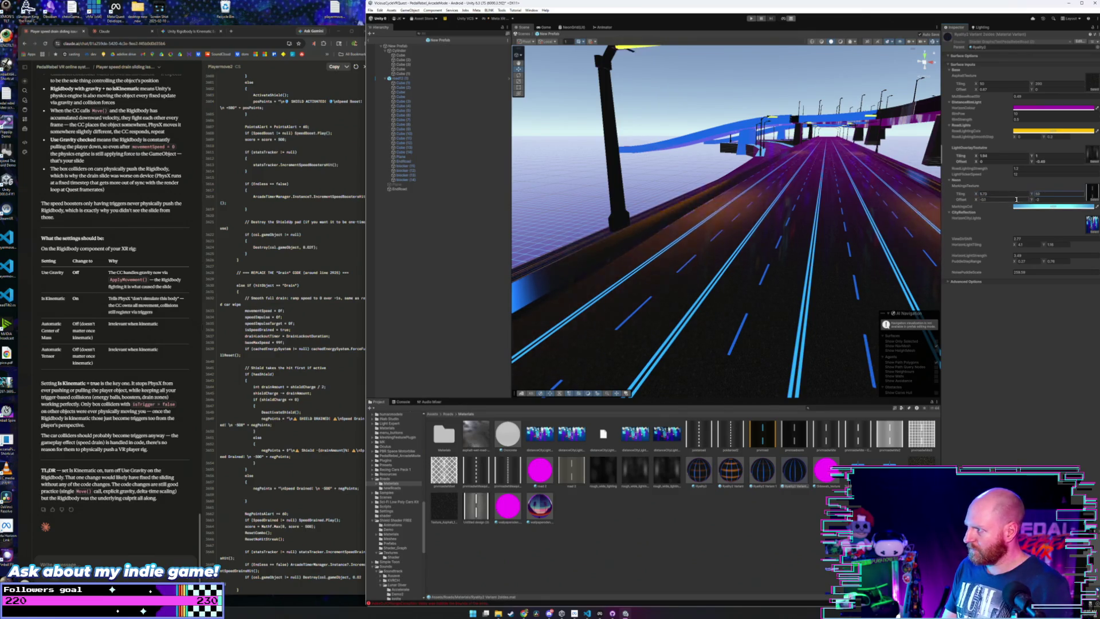
click(977, 200)
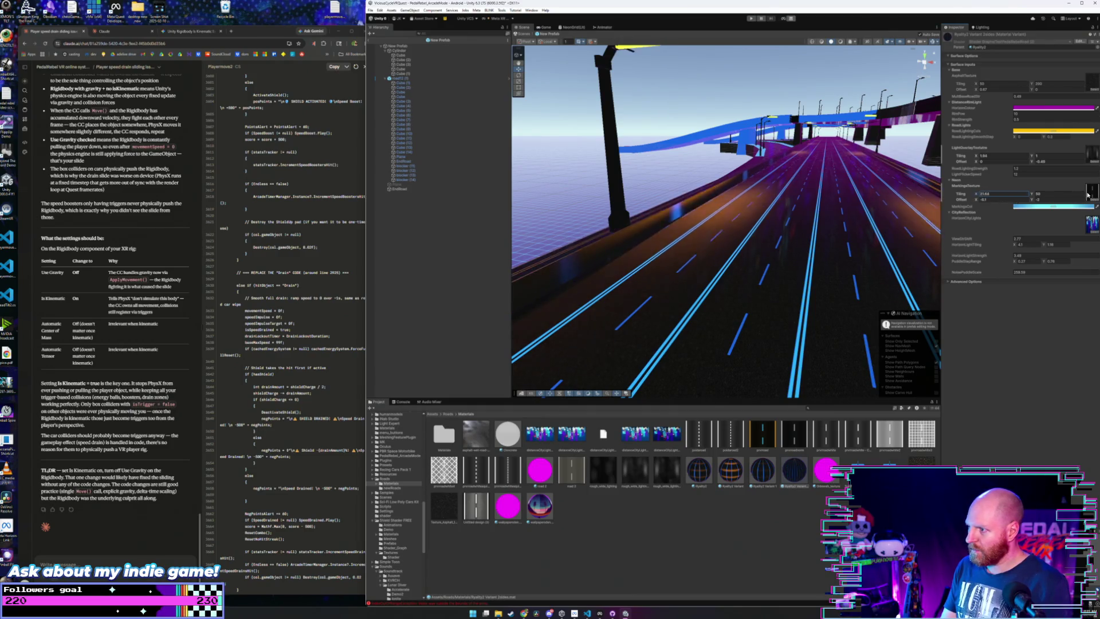
drag(1088, 194, 1034, 191)
- Set the light overlay Offset Y to about -0.52 and Tiling X to about 5.72, checking road12 from above
click(979, 157)
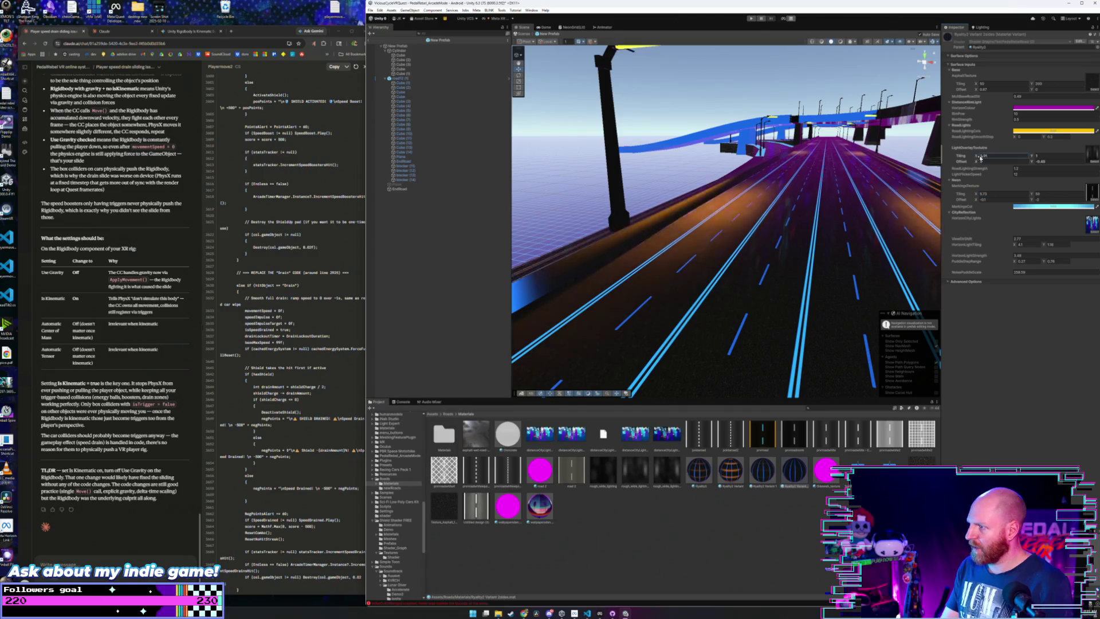
double_click(979, 158)
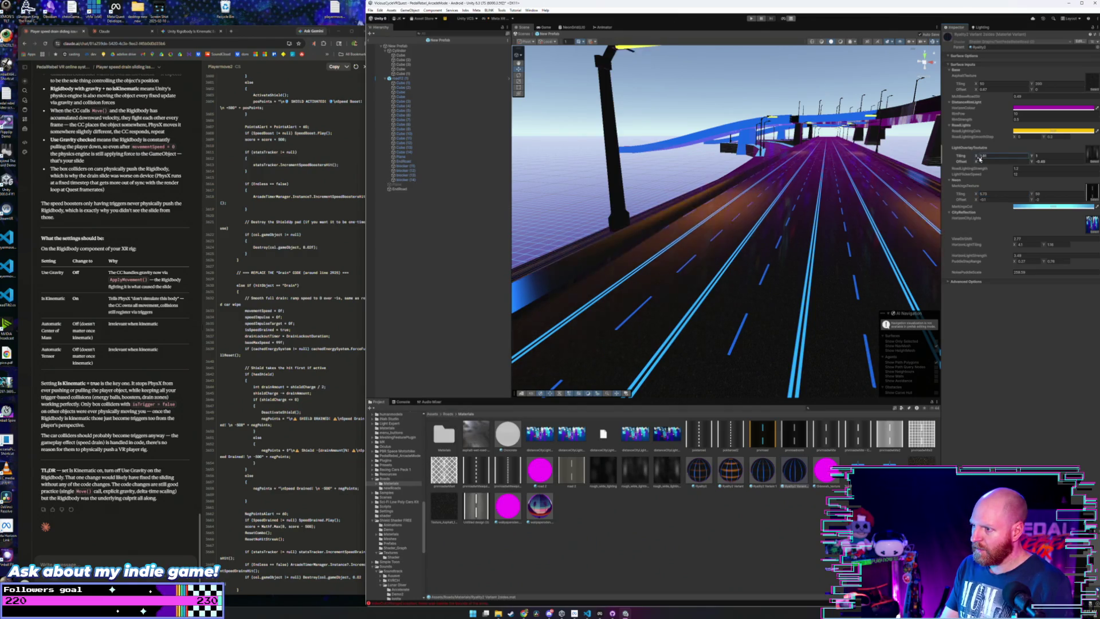
click(977, 163)
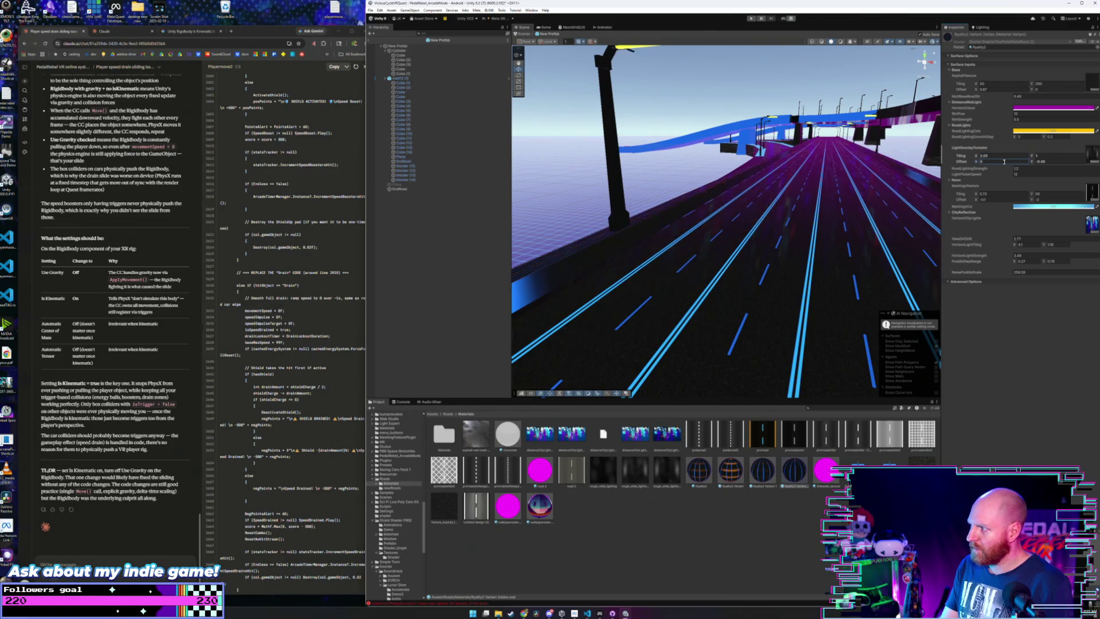
click(1034, 157)
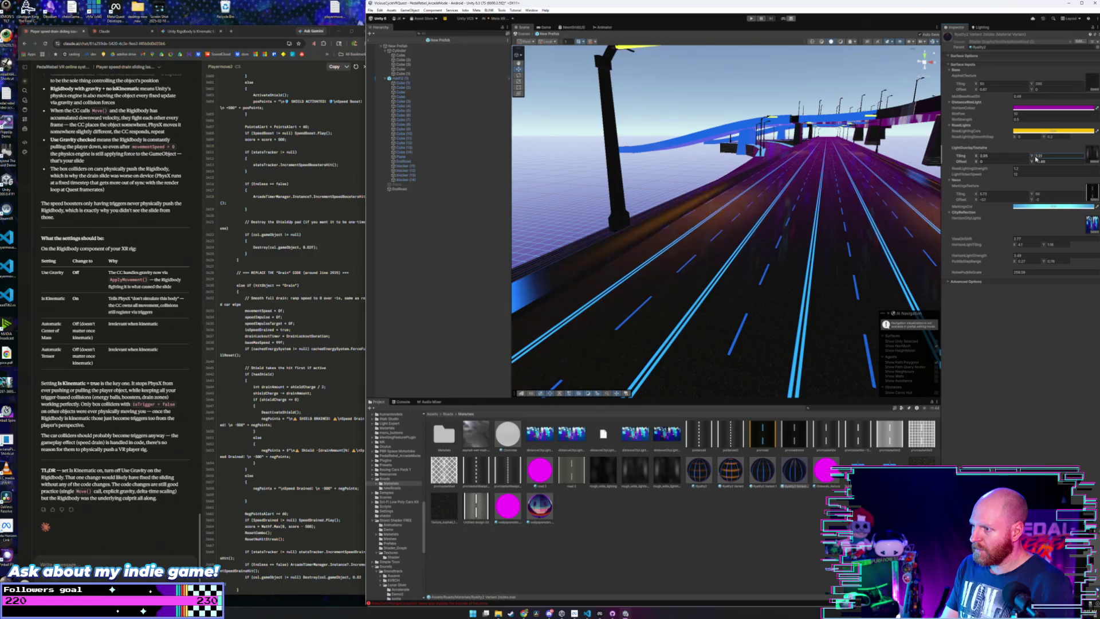
click(1034, 162)
drag(1034, 163, 1035, 163)
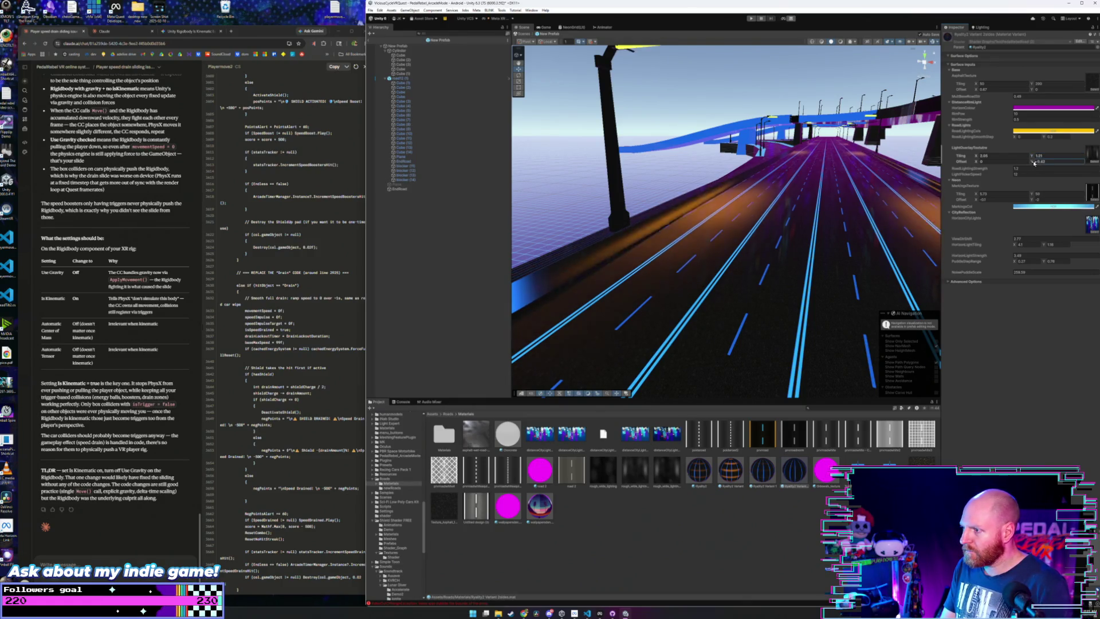
click(1036, 156)
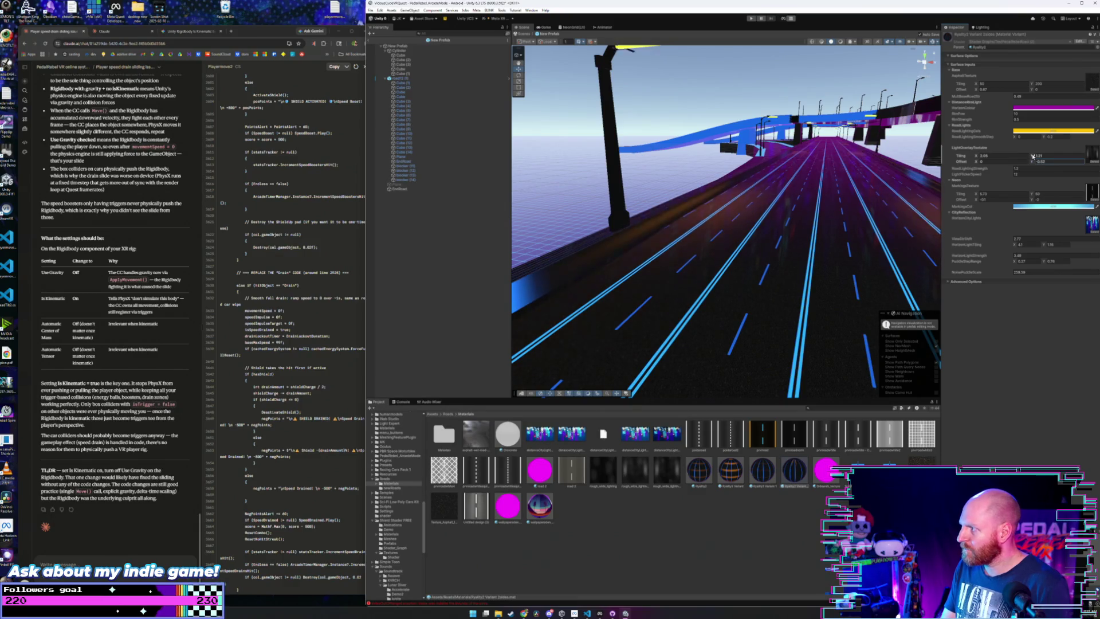
click(981, 156)
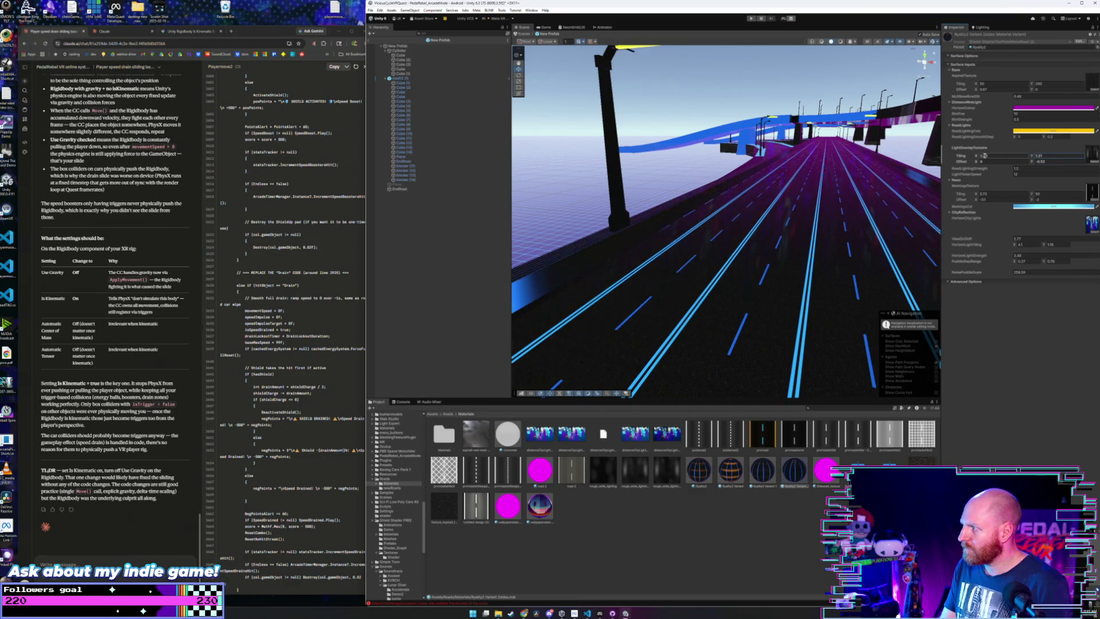
drag(979, 159, 1011, 157)
mouse_move(863, 181)
mouse_down()
mouse_move(818, 228)
mouse_move(772, 240)
mouse_up()
click(773, 240)
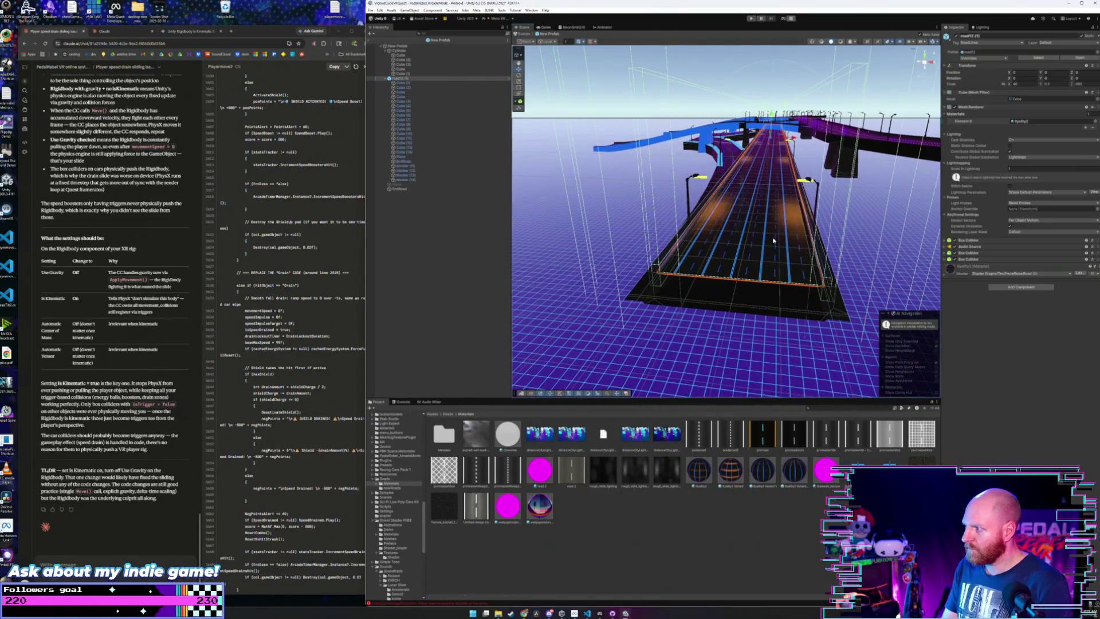
- Lower the Ryalty2 Variant light overlay Tiling X to about 4.95 while viewing the road12 pieces
click(943, 275)
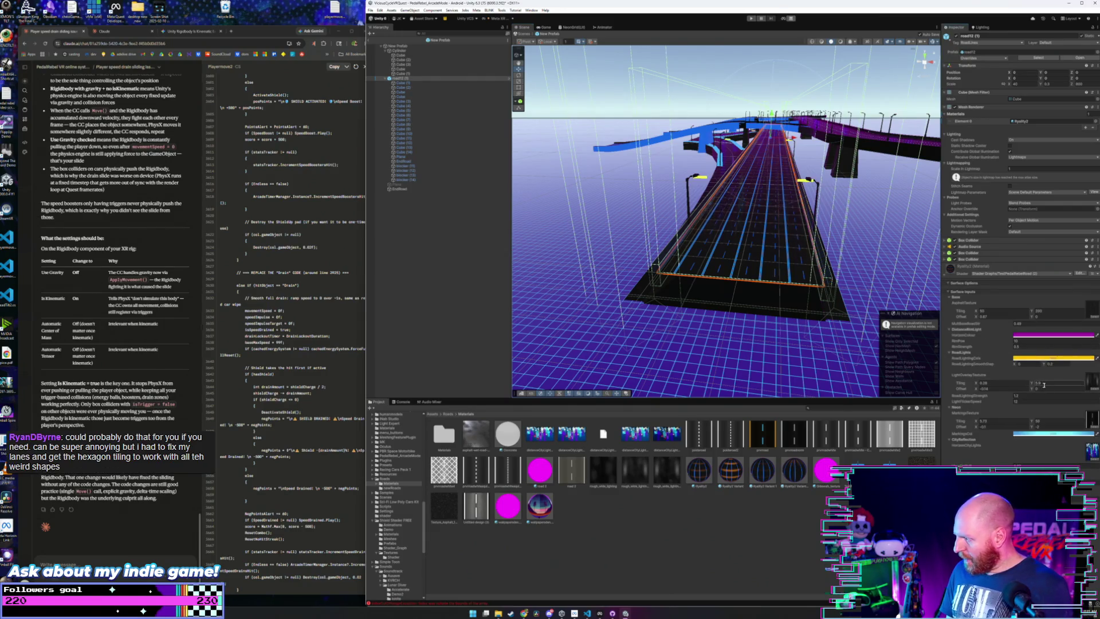
click(795, 471)
scroll(774, 371, up, 10)
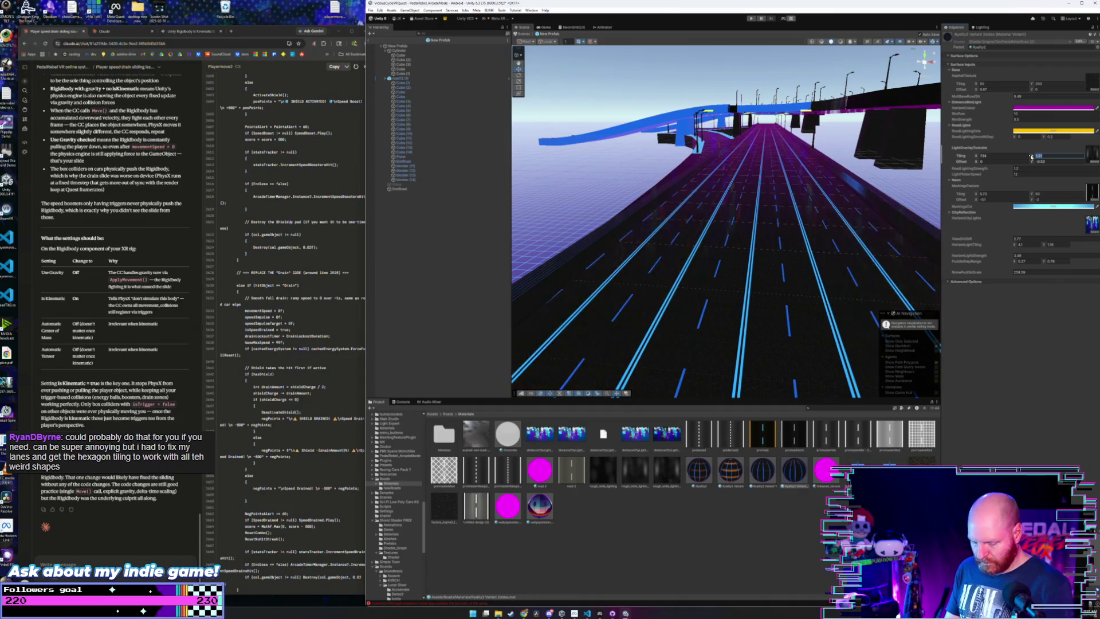
click(835, 250)
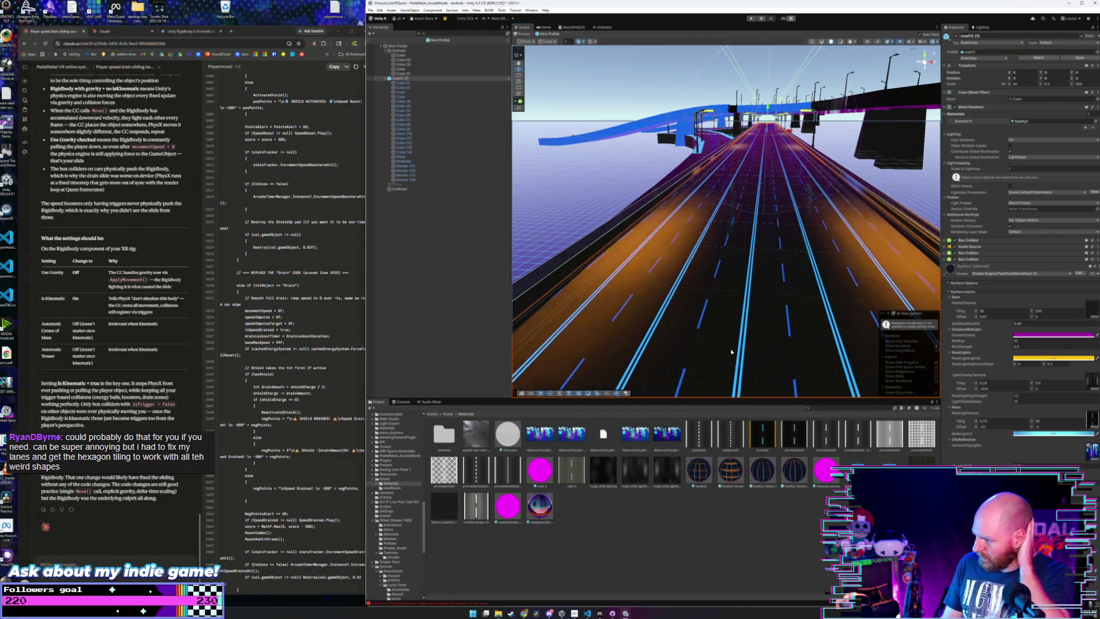
click(794, 471)
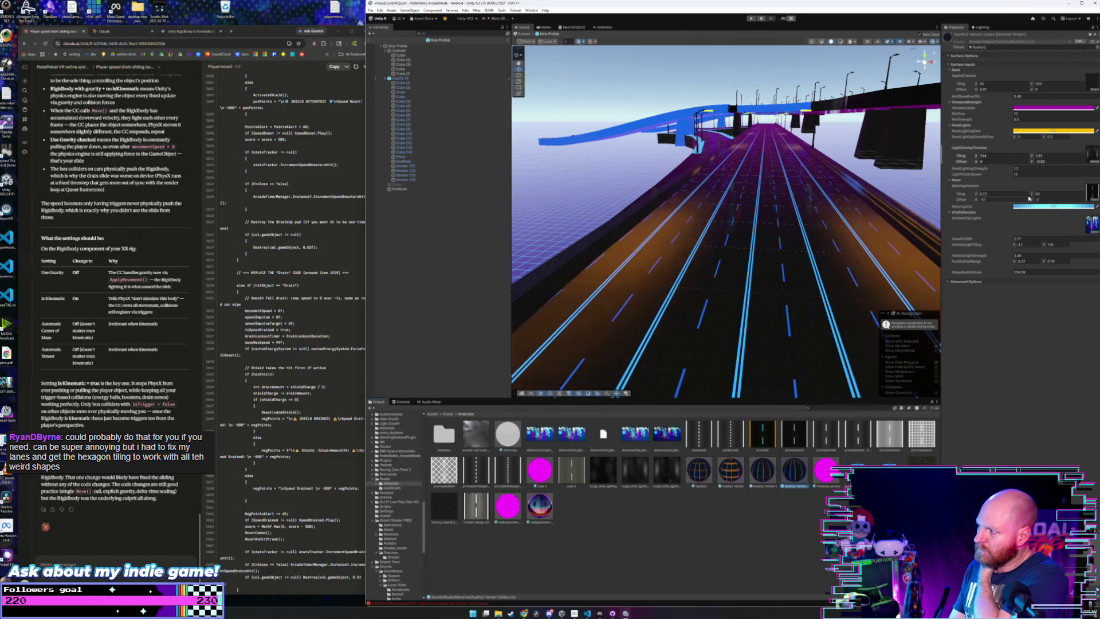
click(1046, 154)
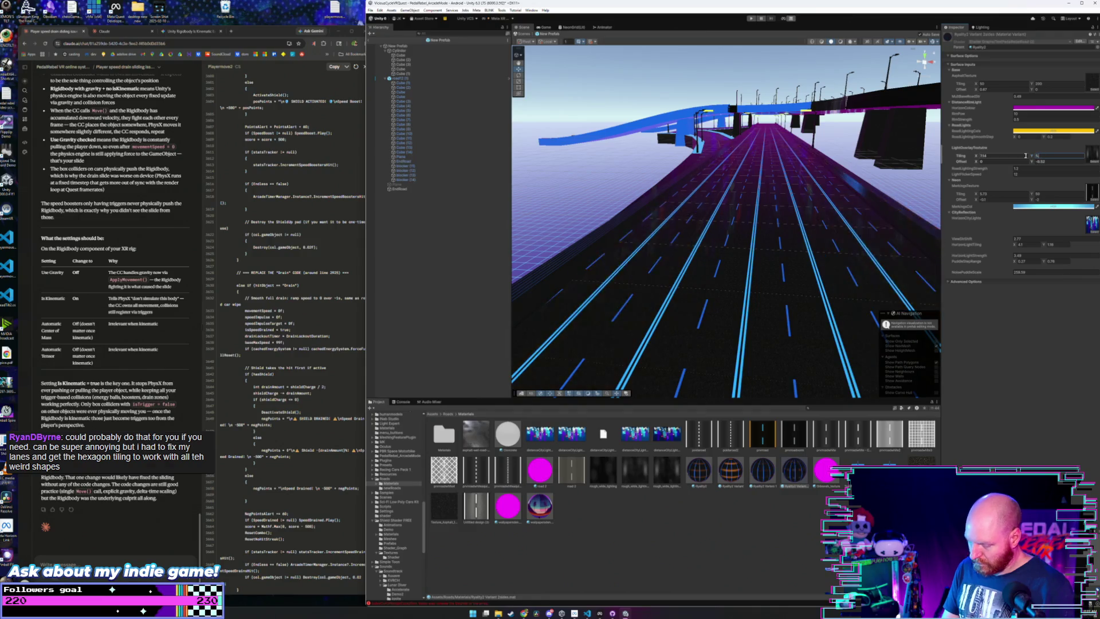
mouse_move(869, 196)
mouse_down()
mouse_move(786, 202)
mouse_move(899, 196)
mouse_up()
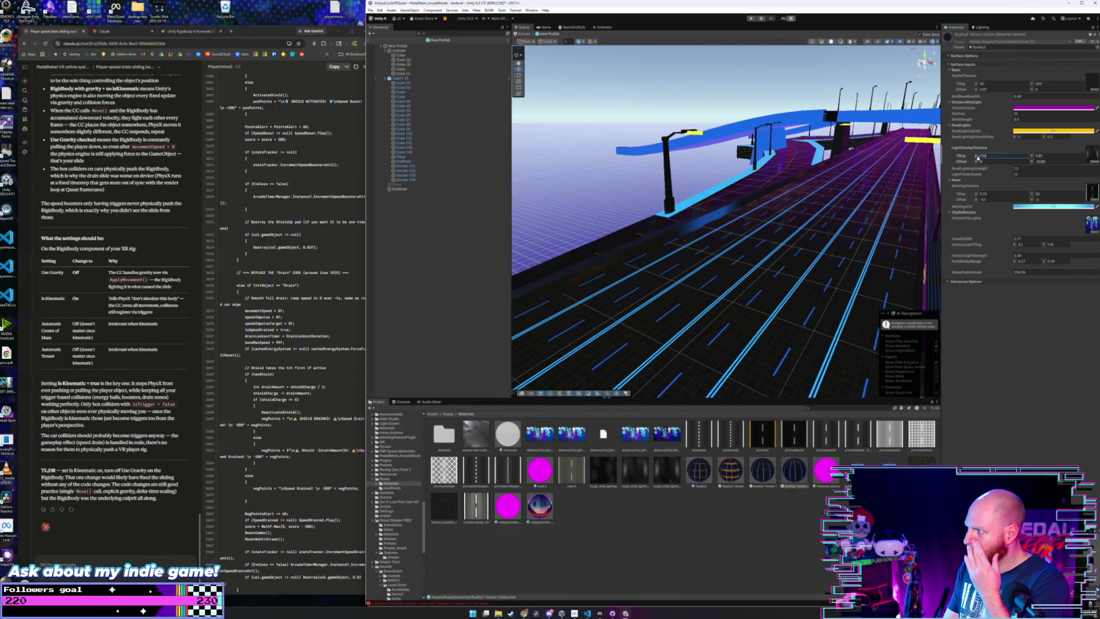
drag(971, 156, 967, 158)
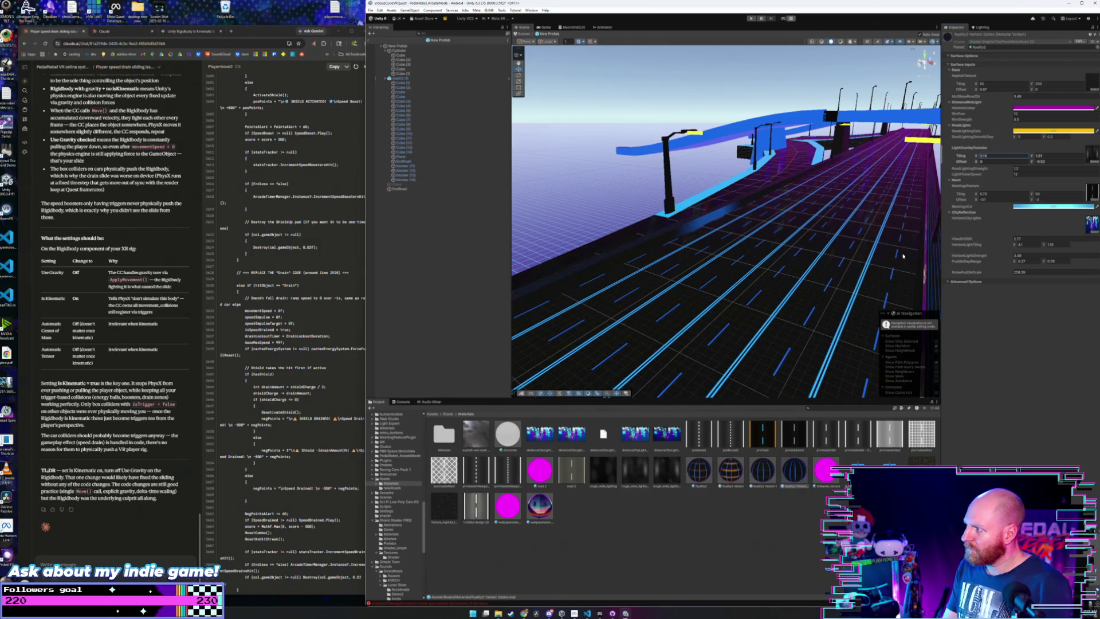
click(755, 304)
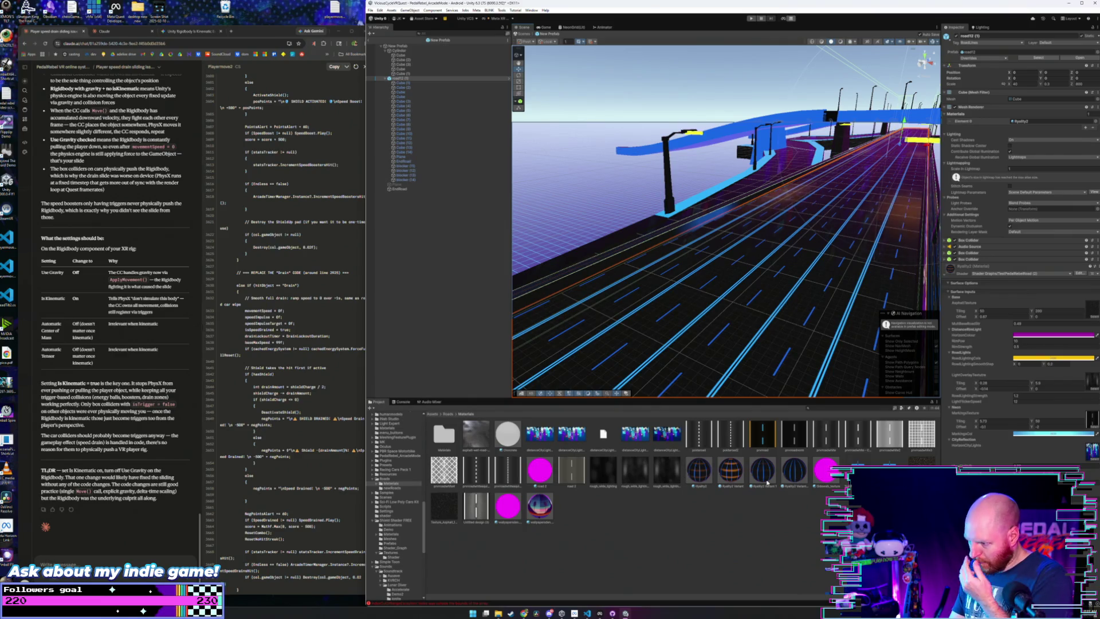
- Enter a new light overlay Offset X on Ryalty2 Variant, then review its Tiling and Offset Y fields
click(792, 465)
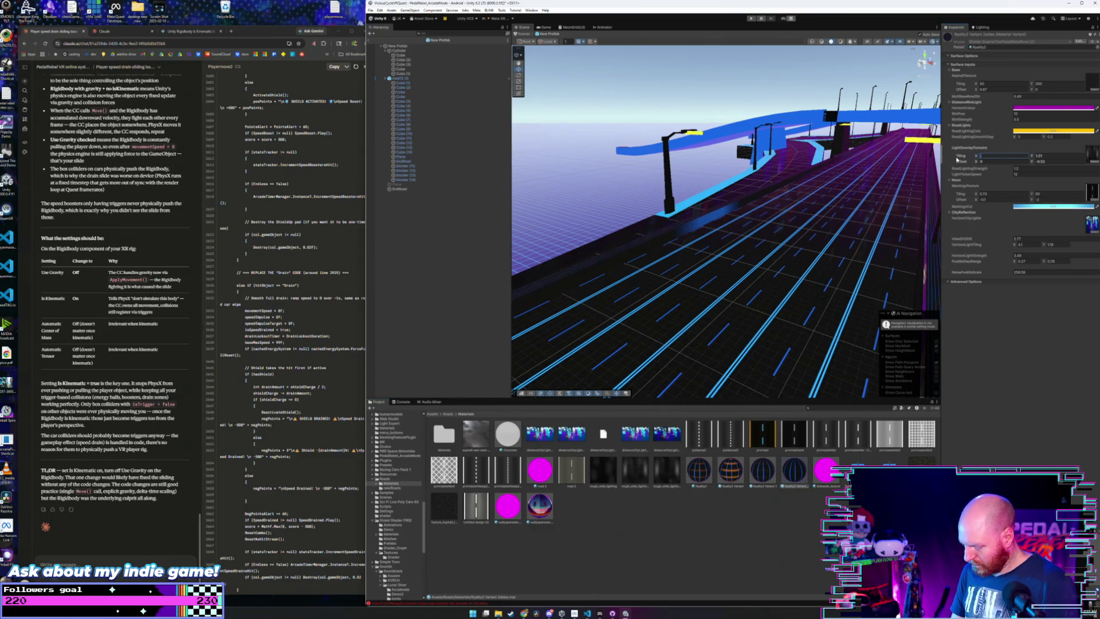
mouse_move(792, 278)
mouse_down()
mouse_move(566, 265)
mouse_move(798, 249)
mouse_move(705, 246)
mouse_up()
click(979, 163)
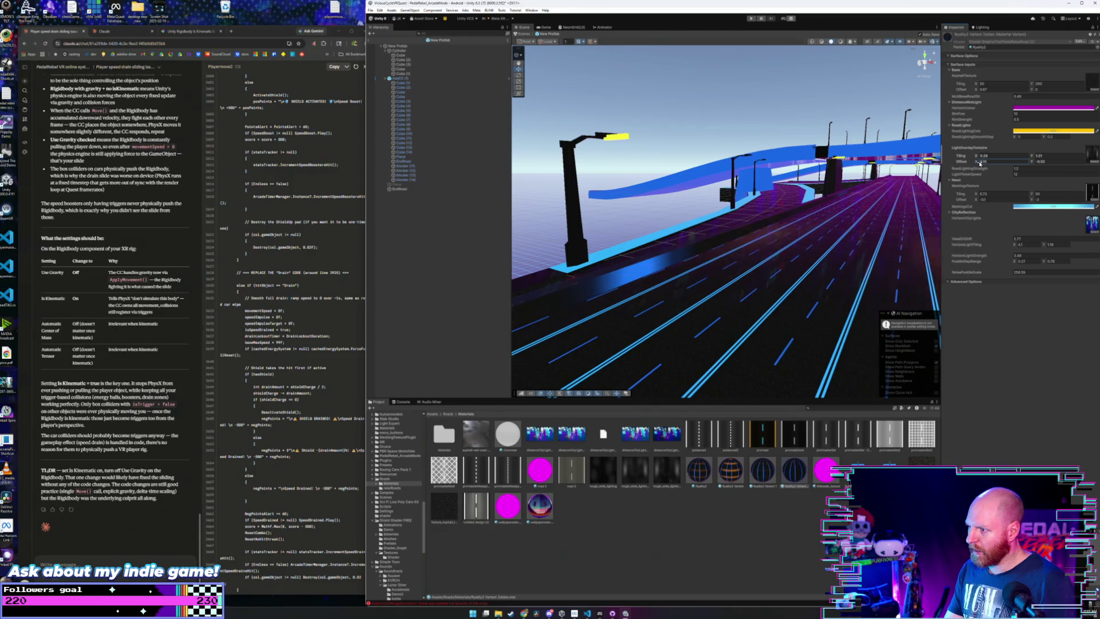
text(1.6)
text(0.97)
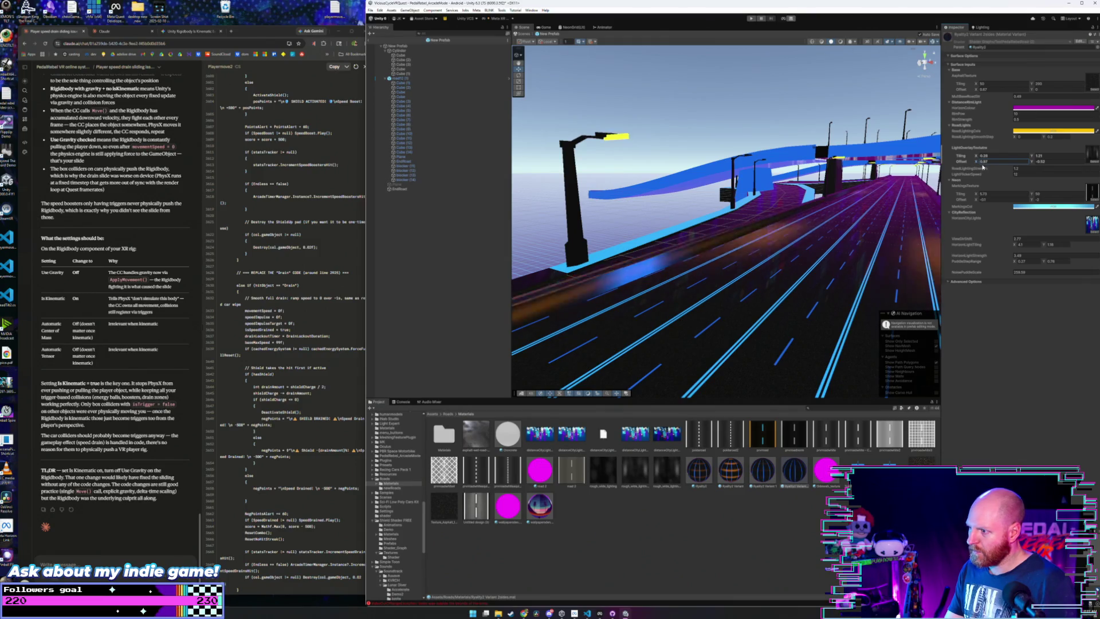
scroll(763, 244, up, 5)
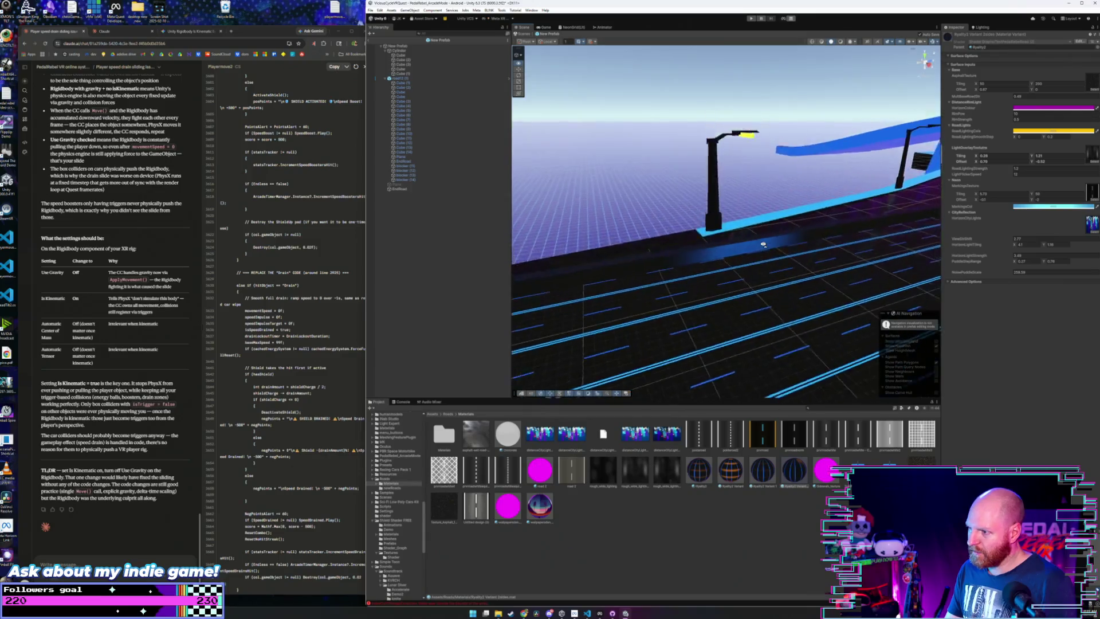
scroll(763, 244, down, 5)
drag(776, 241, 831, 233)
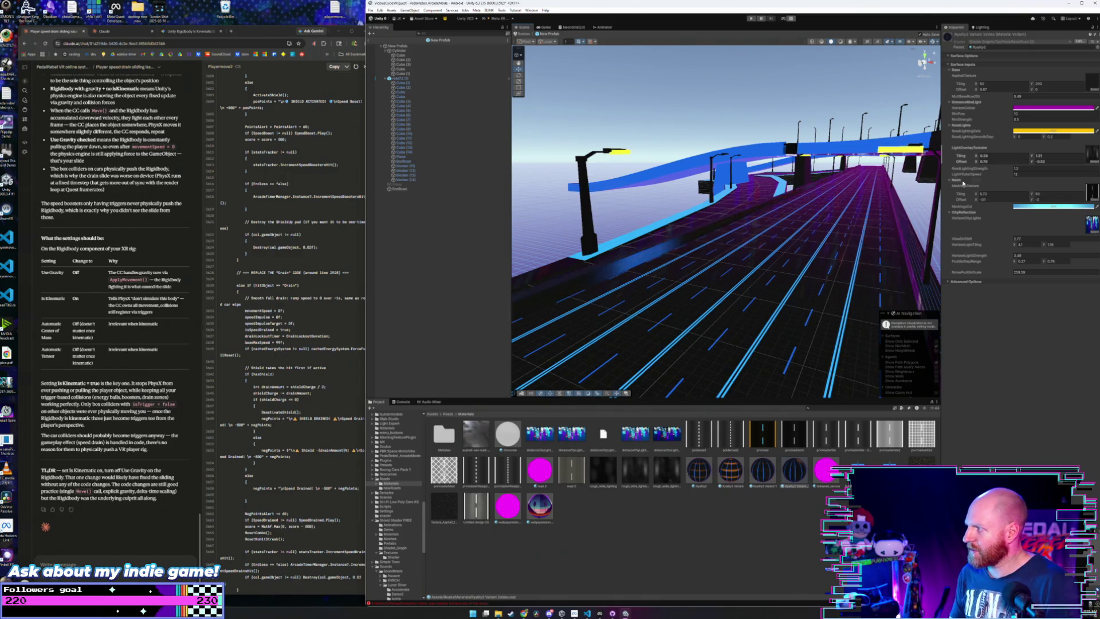
click(979, 157)
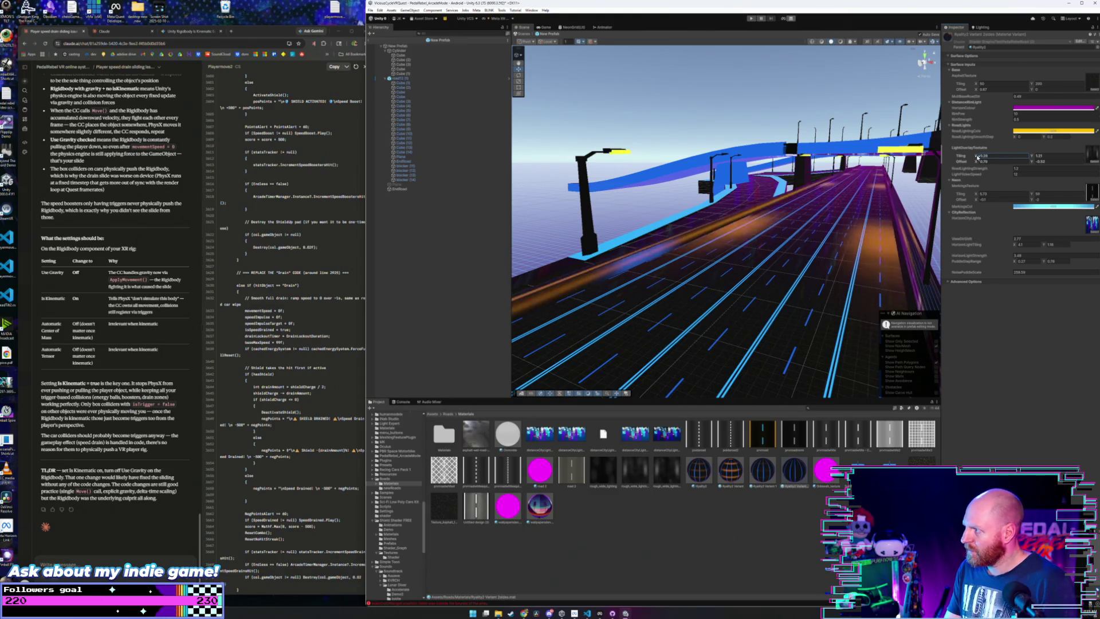
click(1034, 157)
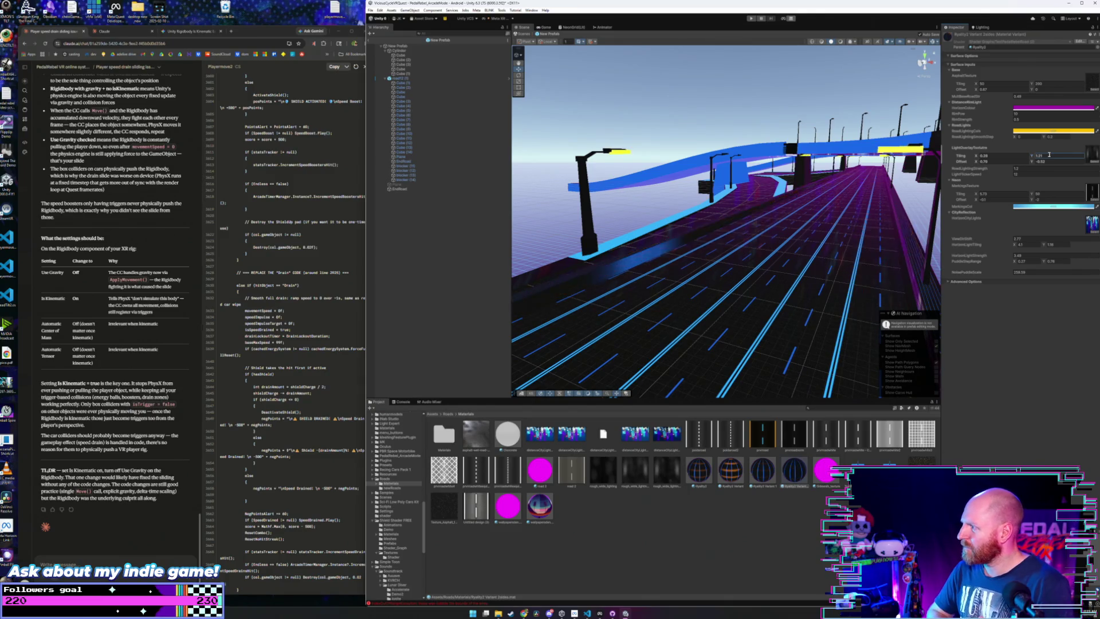
click(1038, 162)
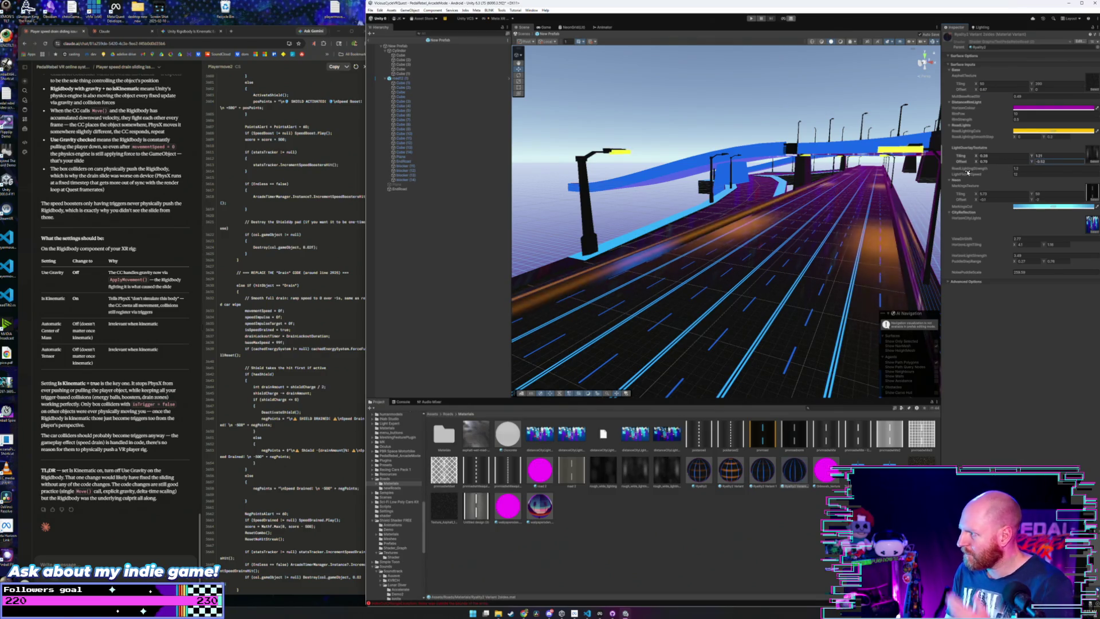
mouse_move(573, 223)
mouse_down()
mouse_move(553, 218)
mouse_move(823, 198)
mouse_up()
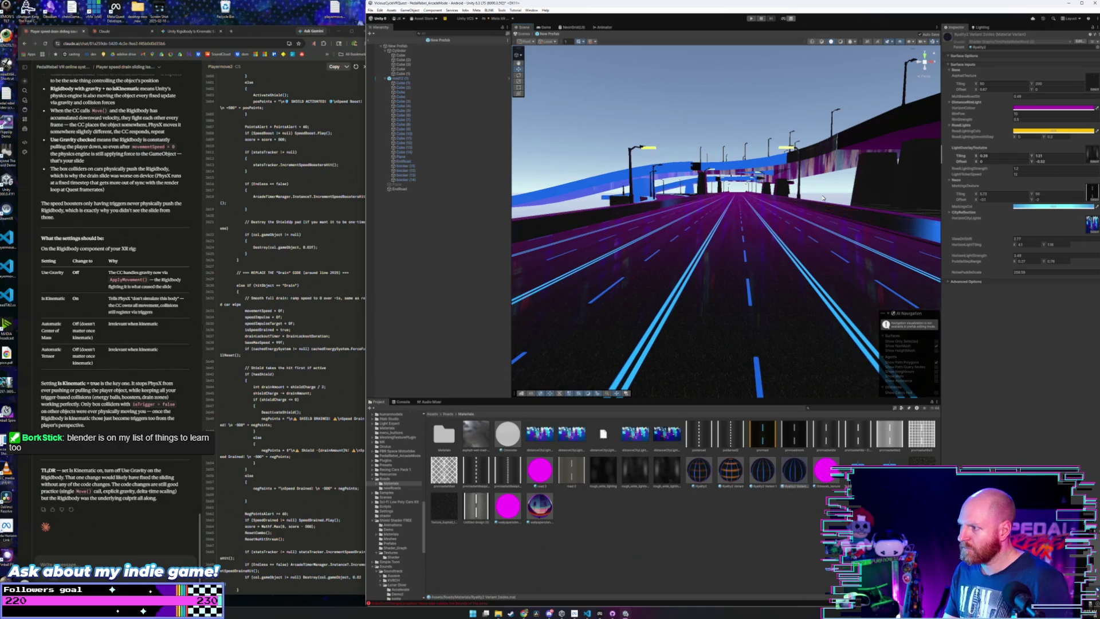
- Open the Grid Floor presets material folder and turn the view toward the right-side barrier
drag(730, 315, 715, 310)
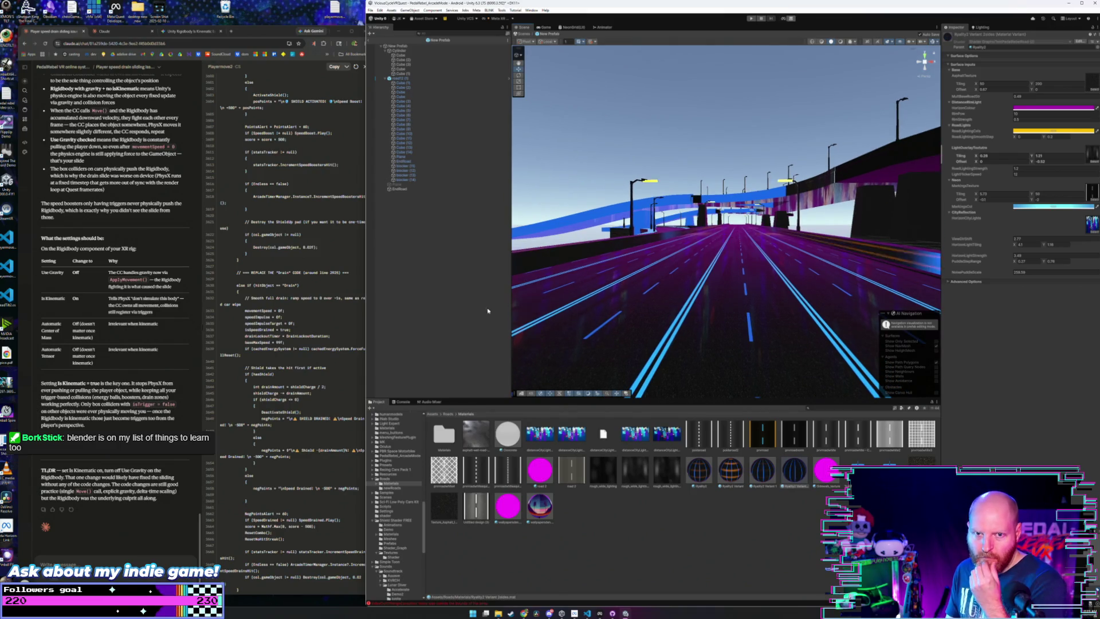
scroll(406, 477, down, 10)
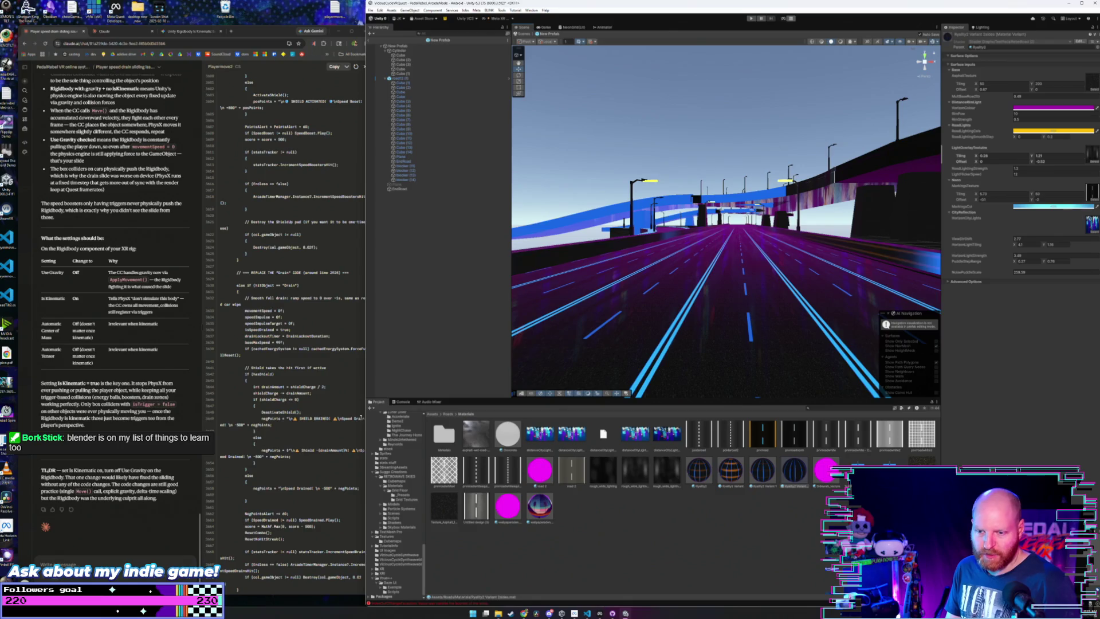
scroll(425, 554, down, 1)
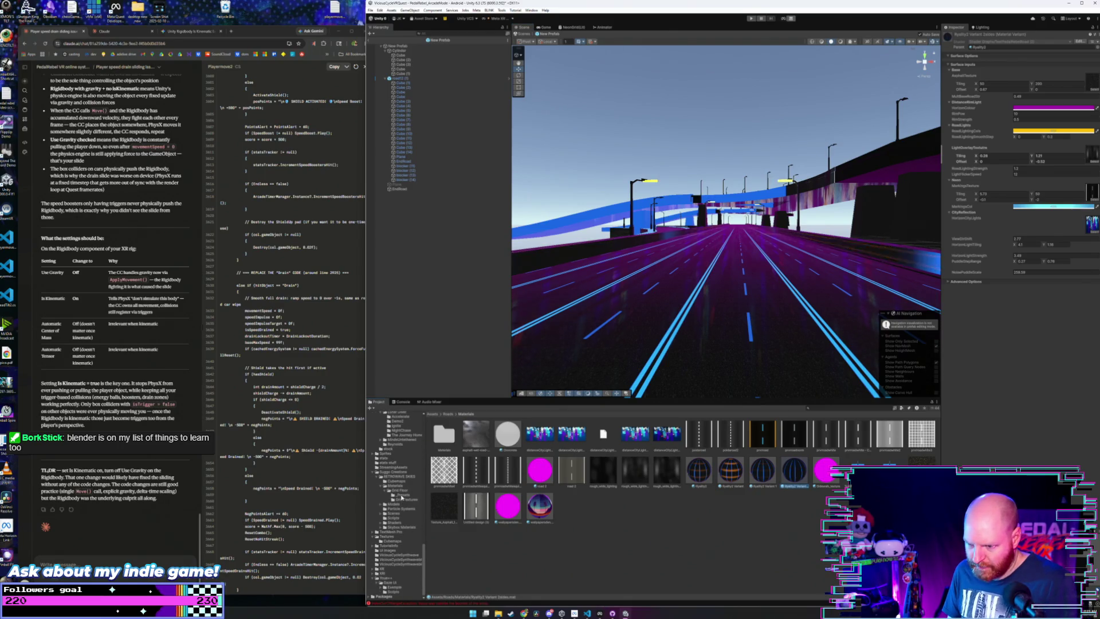
click(402, 497)
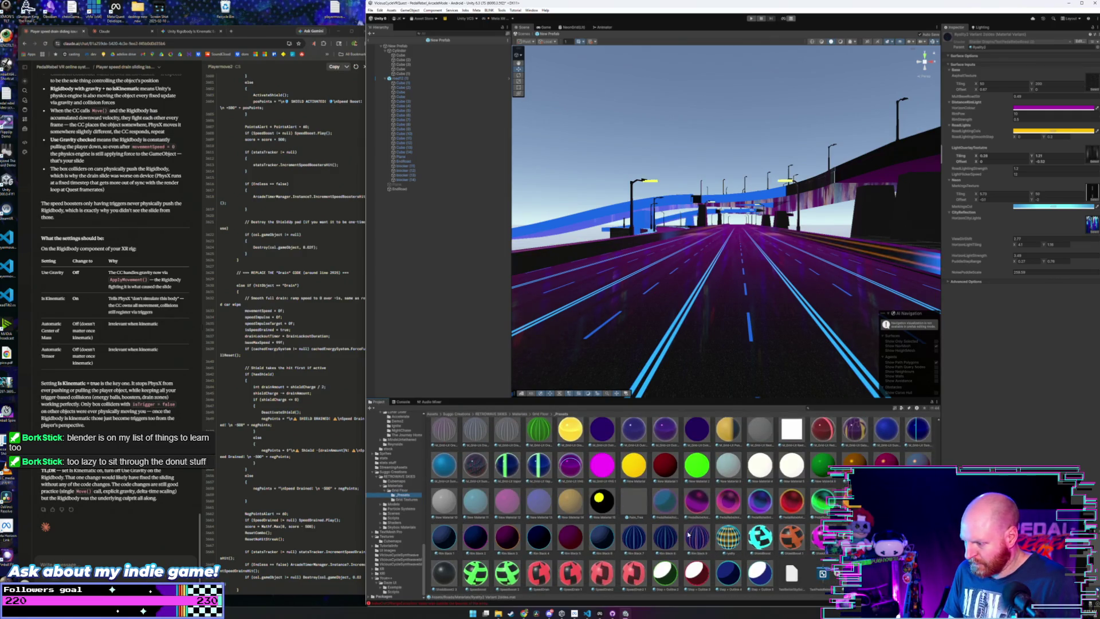
mouse_move(728, 320)
mouse_down()
mouse_move(719, 307)
mouse_move(704, 321)
mouse_move(629, 306)
mouse_up()
mouse_move(697, 338)
mouse_down()
mouse_move(654, 319)
mouse_move(798, 315)
mouse_move(756, 310)
mouse_up()
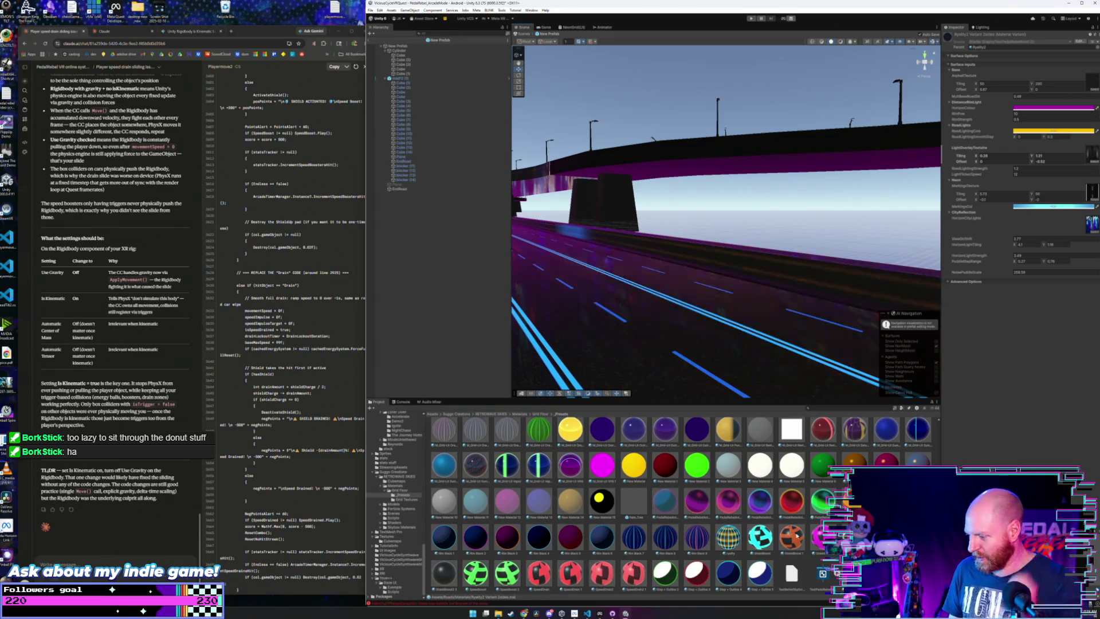
drag(784, 312, 771, 307)
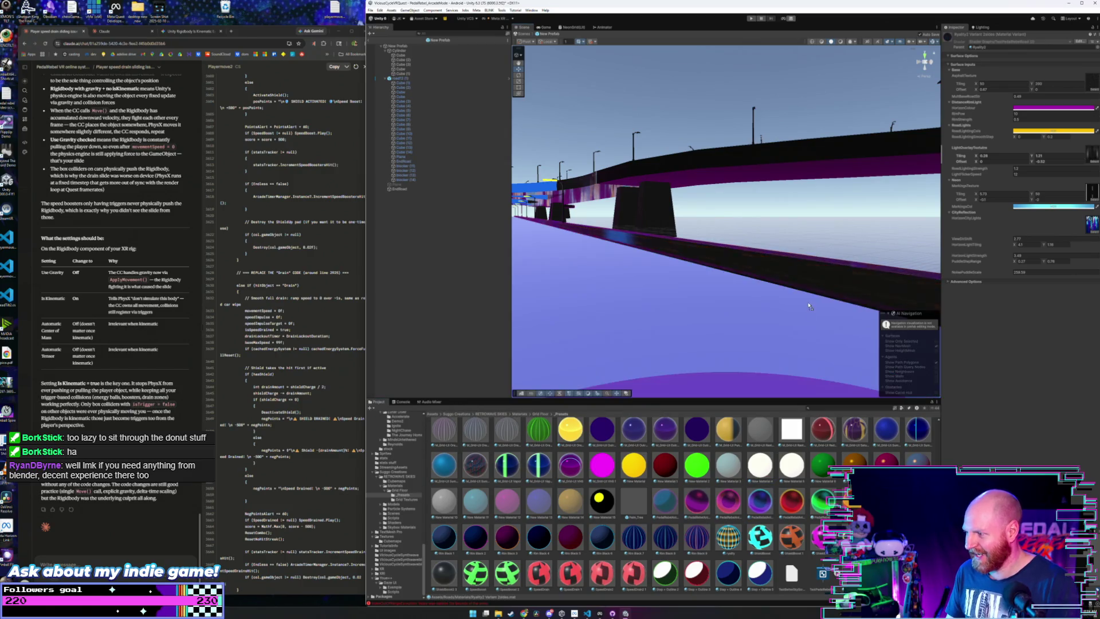
drag(802, 286, 783, 288)
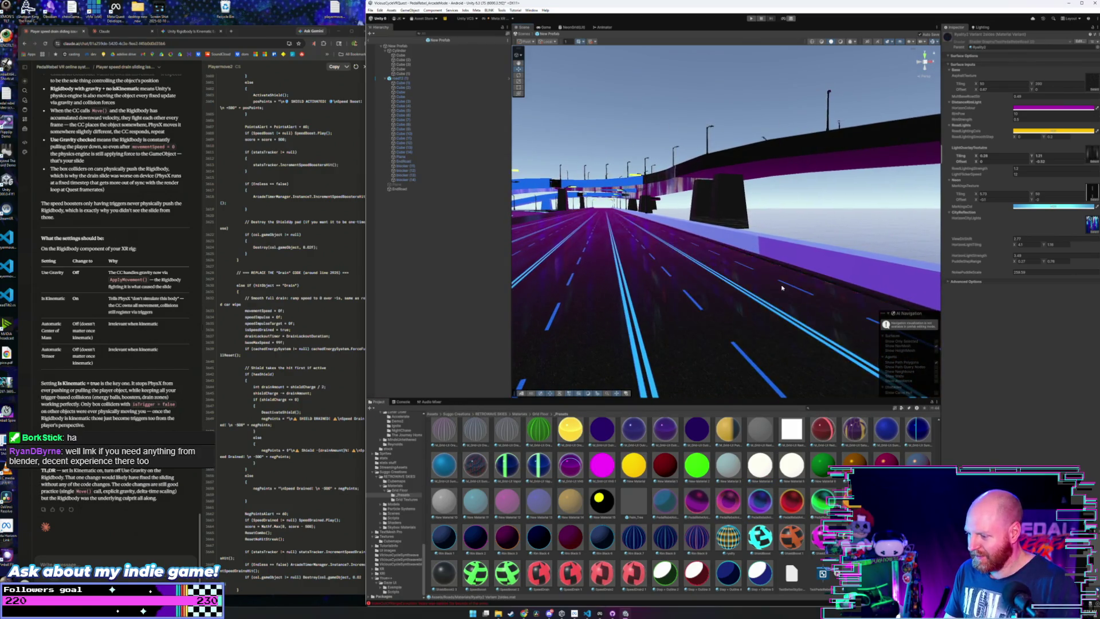
- Try magenta, darker, green and plain purple materials on the right barrier wall
drag(602, 465, 826, 276)
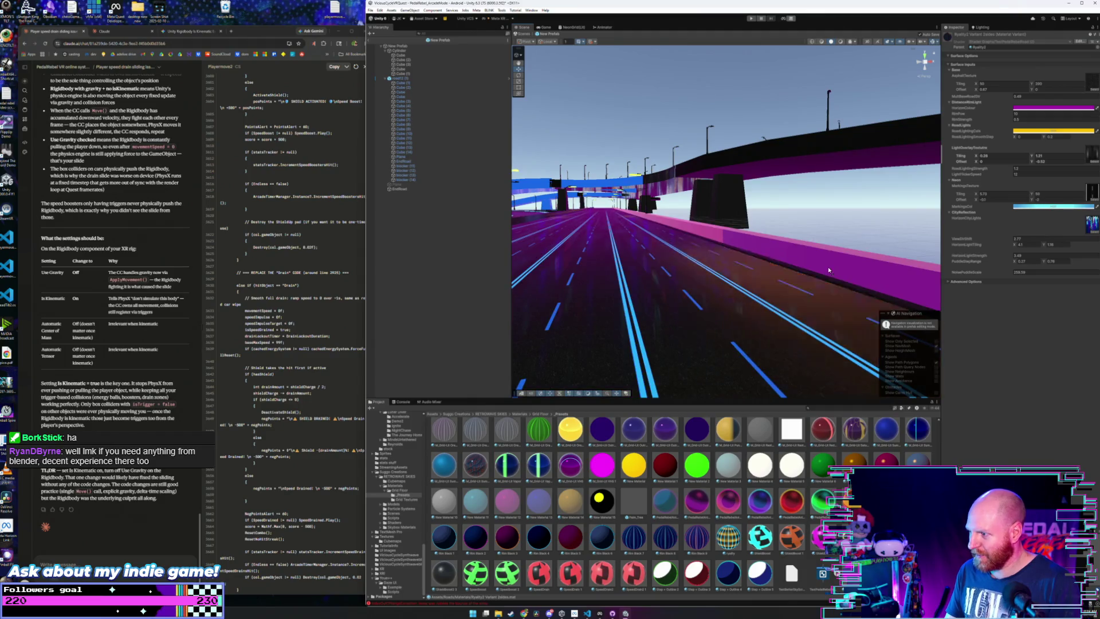
mouse_move(675, 503)
mouse_down()
mouse_move(630, 356)
mouse_move(849, 276)
mouse_up()
mouse_move(765, 503)
mouse_down()
mouse_move(793, 501)
mouse_move(869, 286)
mouse_up()
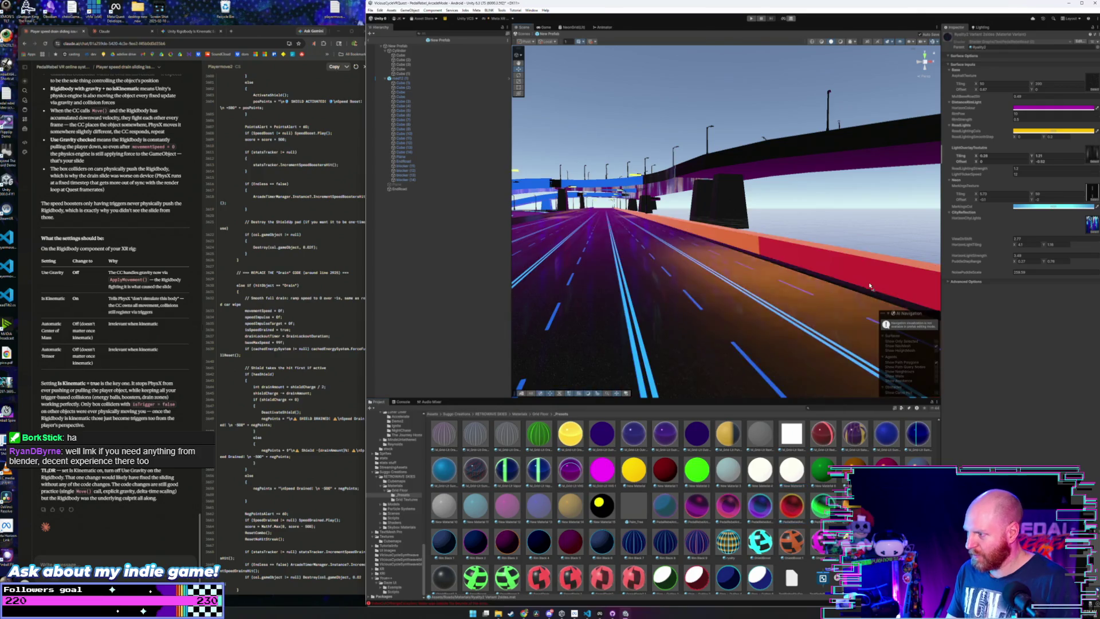
drag(821, 504, 837, 300)
mouse_move(760, 510)
mouse_down()
mouse_move(659, 343)
mouse_move(680, 291)
mouse_move(763, 313)
mouse_move(610, 252)
mouse_move(756, 290)
mouse_move(751, 302)
mouse_move(755, 274)
mouse_move(745, 295)
mouse_up()
click(742, 266)
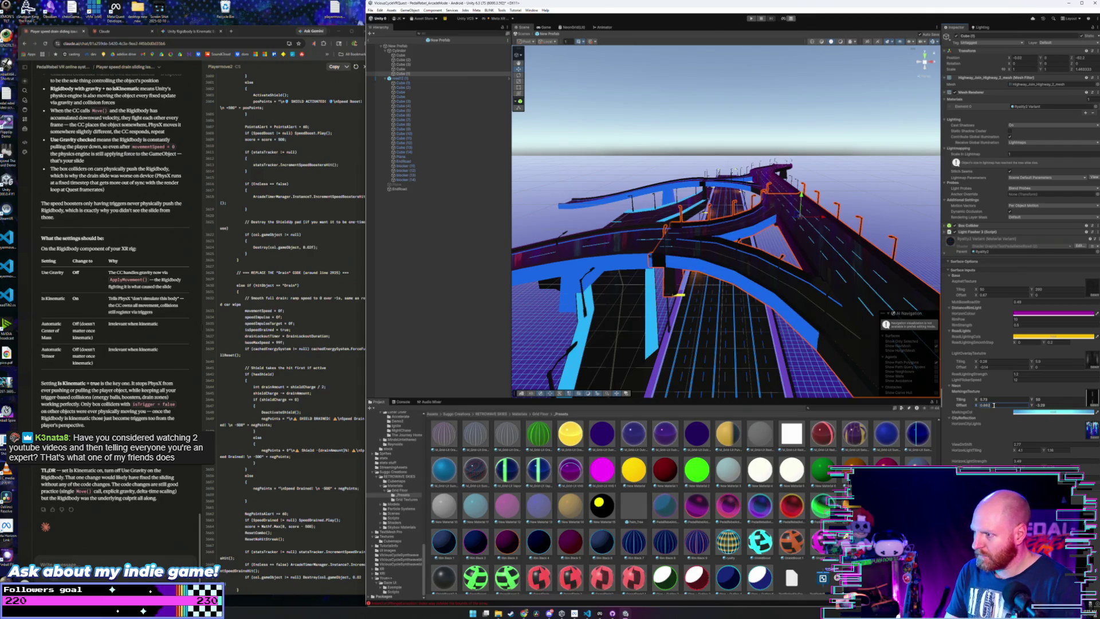
- Step the overpass markings Offset X through 0.85–0.88 and 0.83, settling on 0.84
text(5)
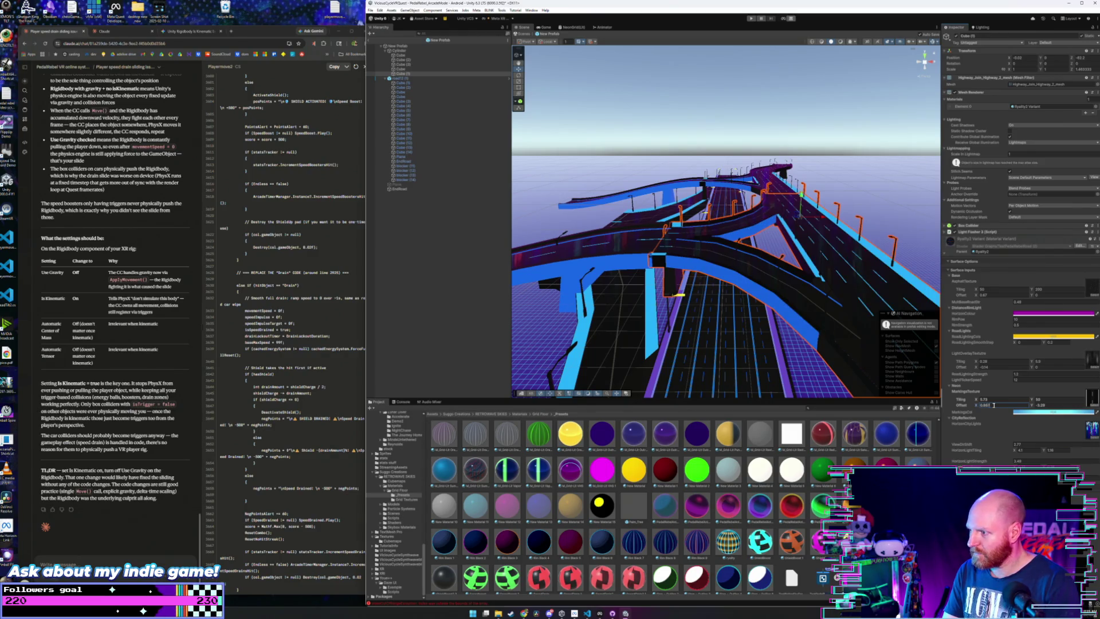
key(BackSpace)
text(6)
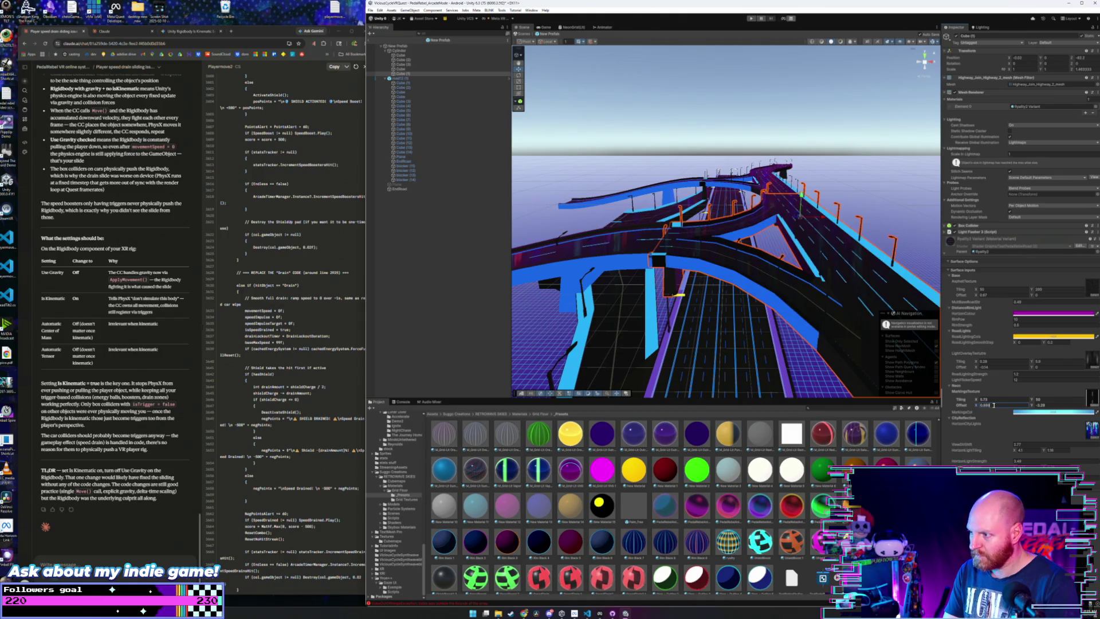
key(BackSpace)
key(BackSpace)
text(7)
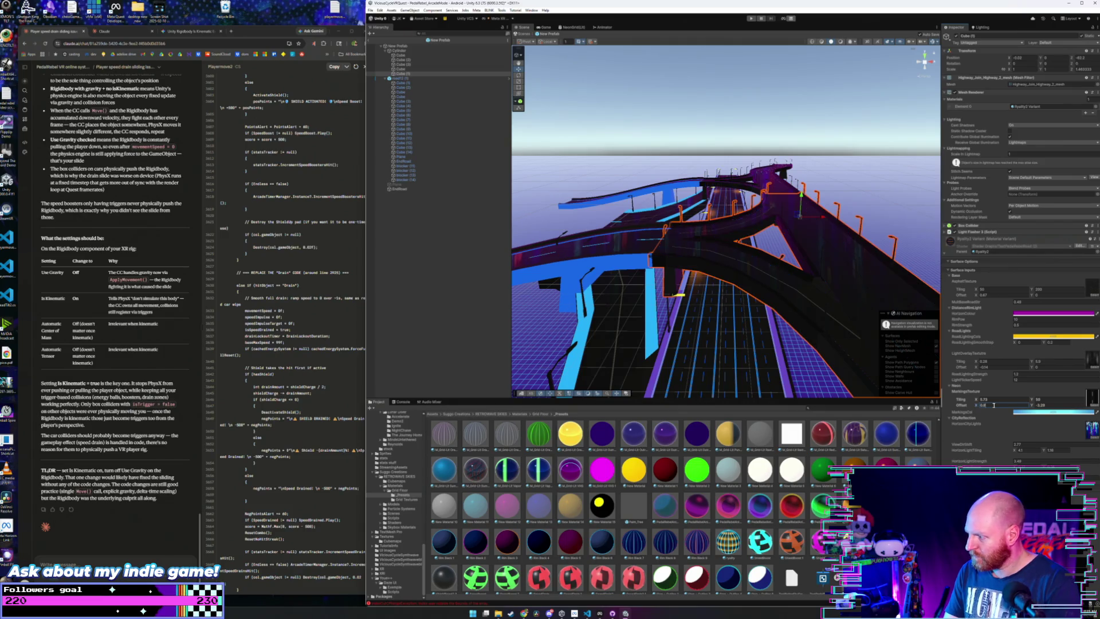
key(BackSpace)
text(8)
key(BackSpace)
text(4)
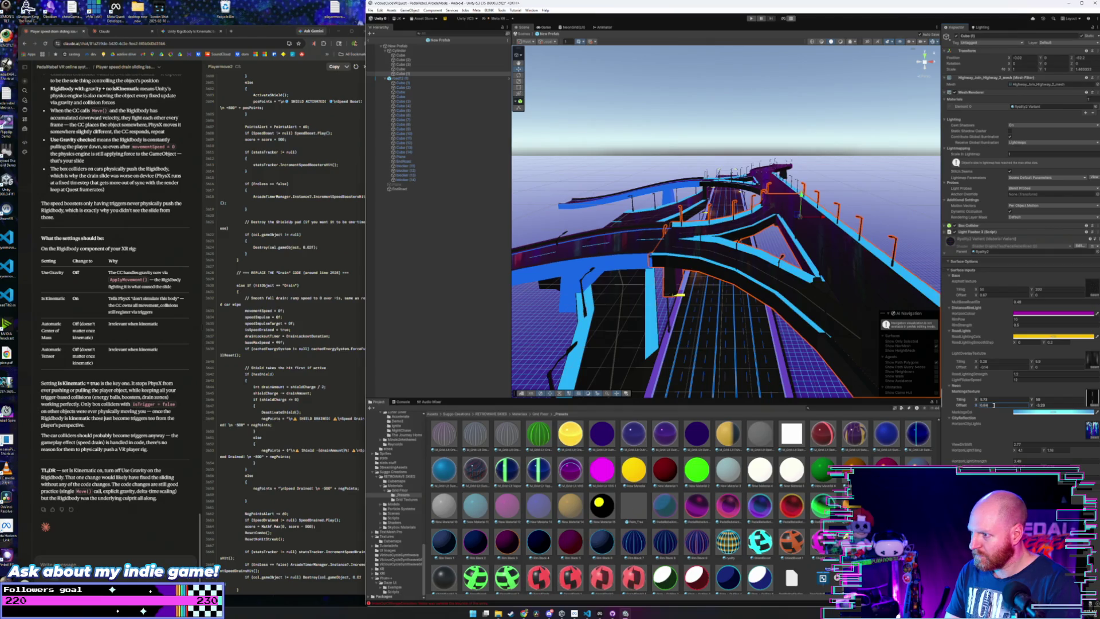
key(BackSpace)
text(3)
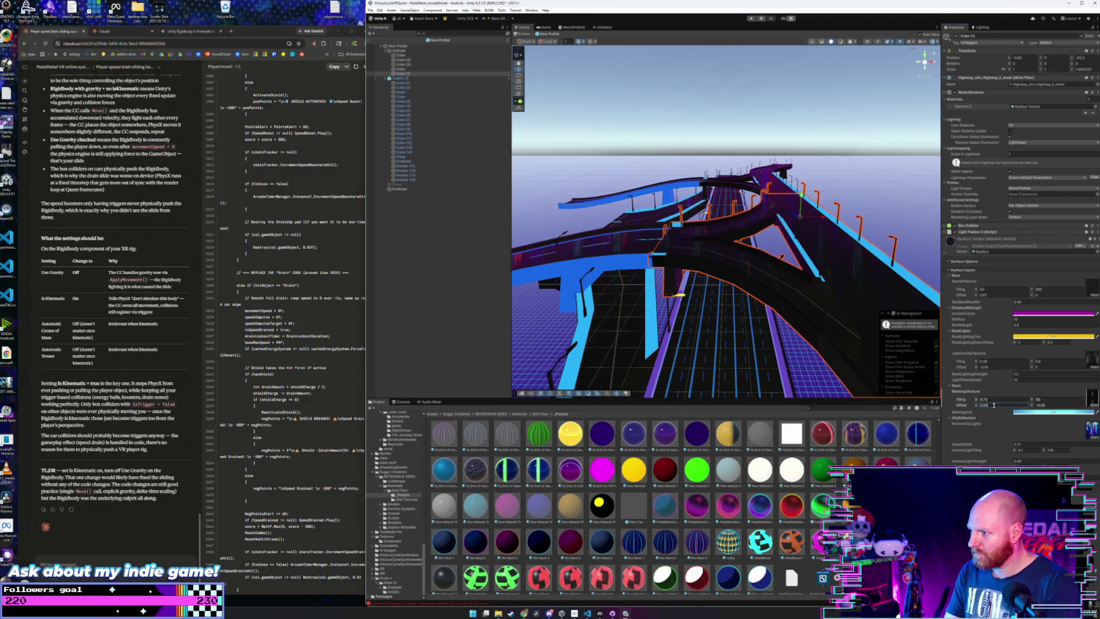
key(BackSpace)
text(4)
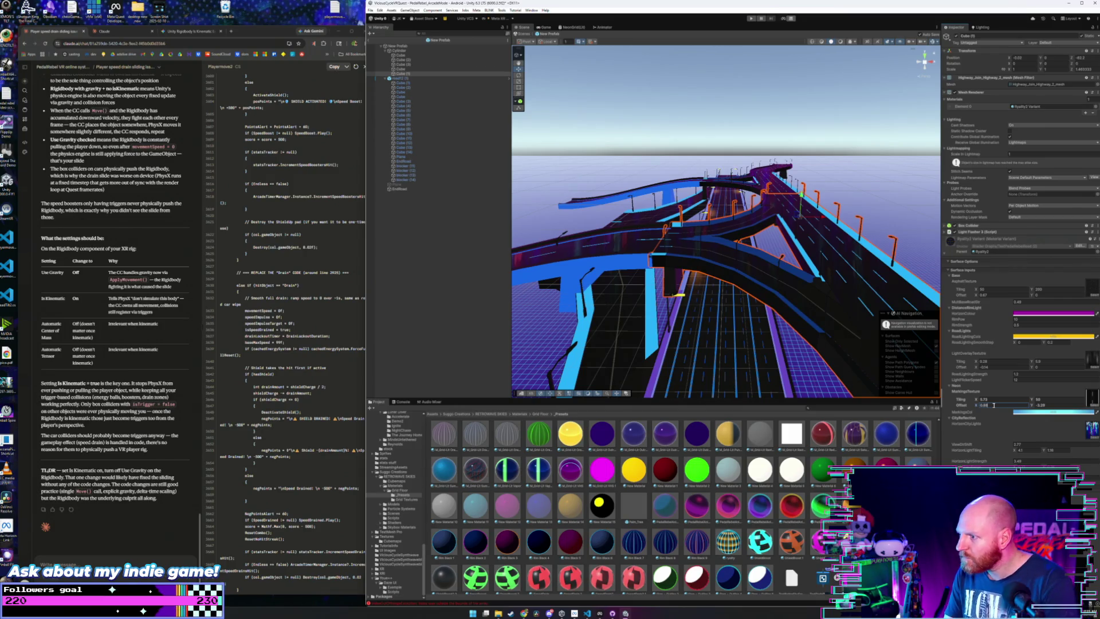
drag(875, 309, 824, 306)
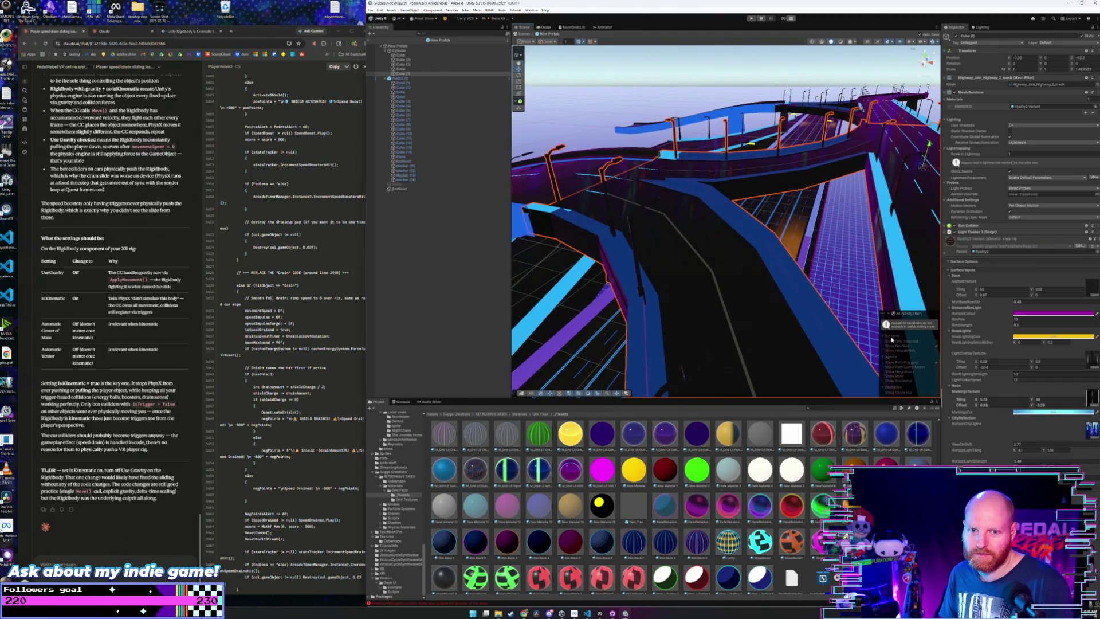
- Set the overpass MarkingsTexture Offset X to 0.622 and inspect the lane lines up close
click(996, 405)
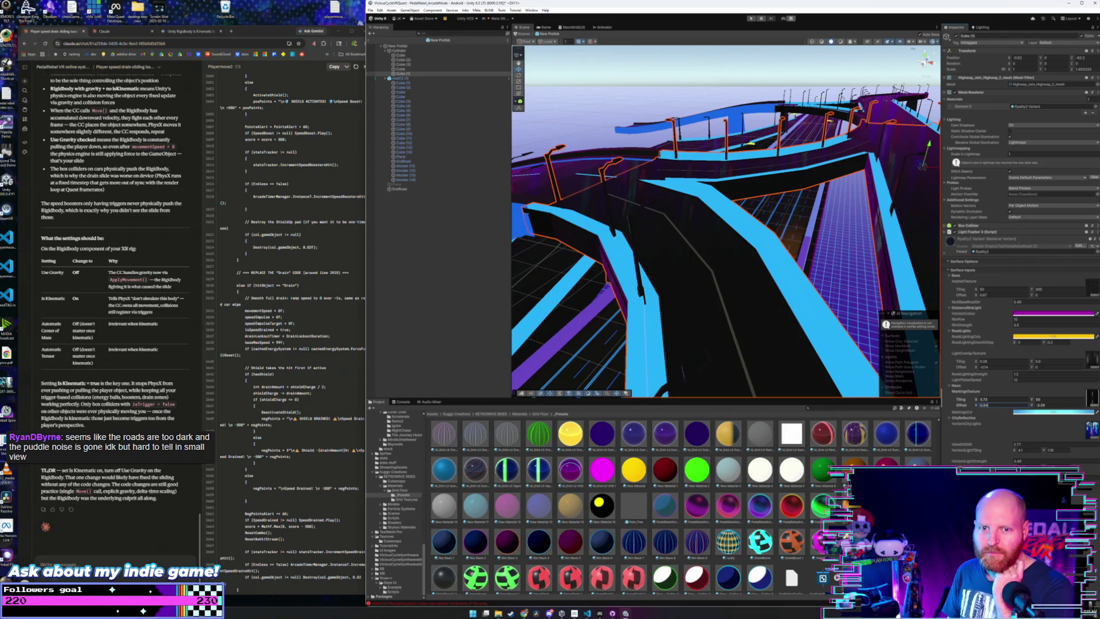
drag(665, 255, 686, 252)
click(998, 405)
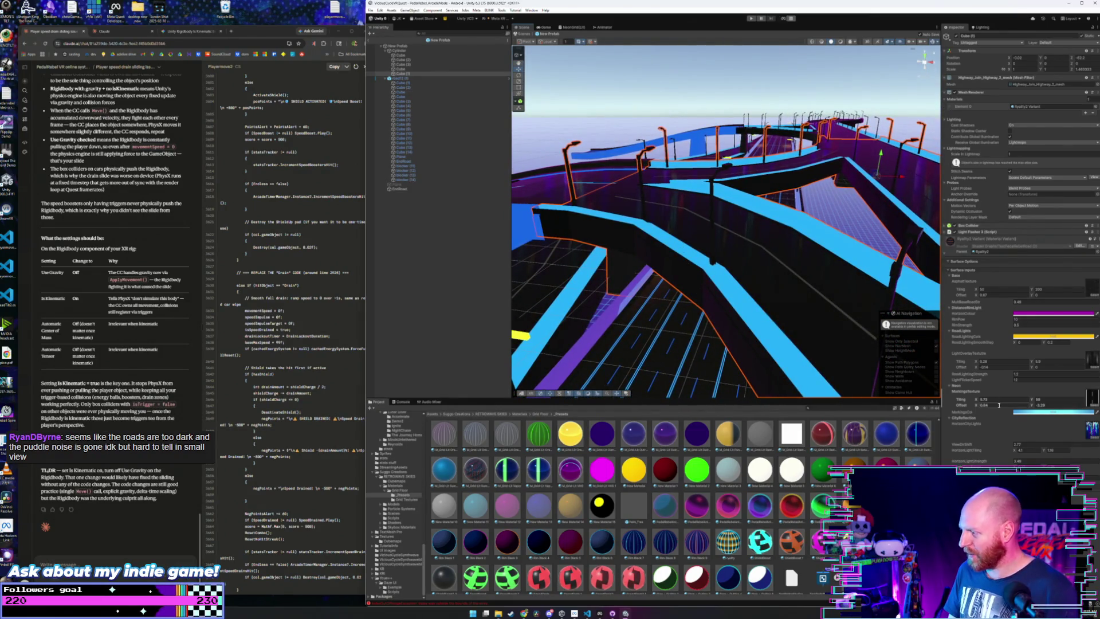
text(0.62)
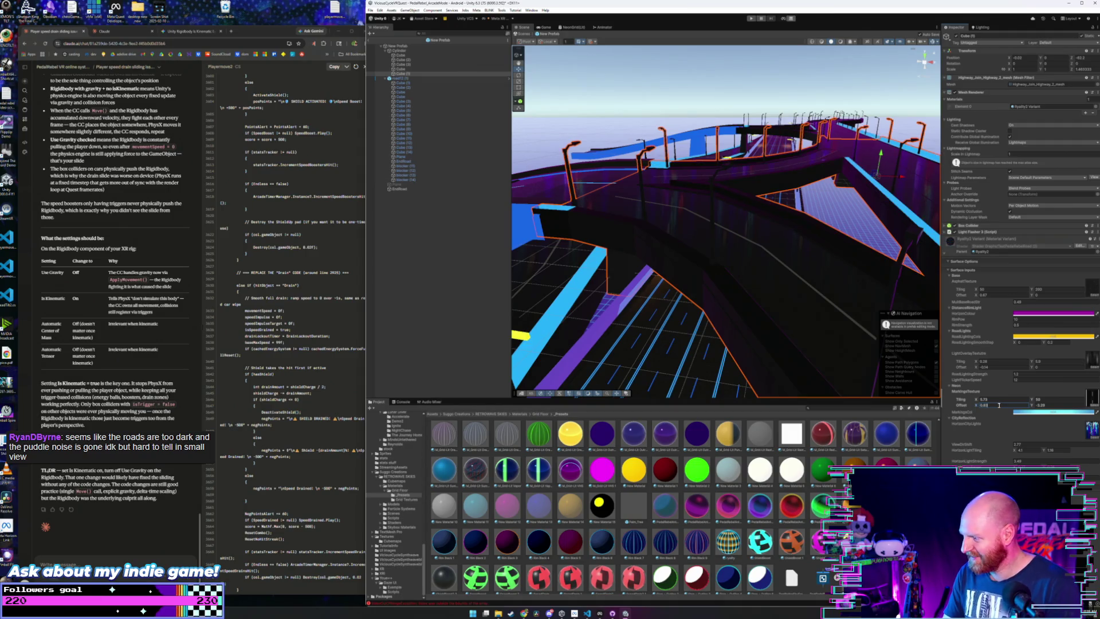
text(2)
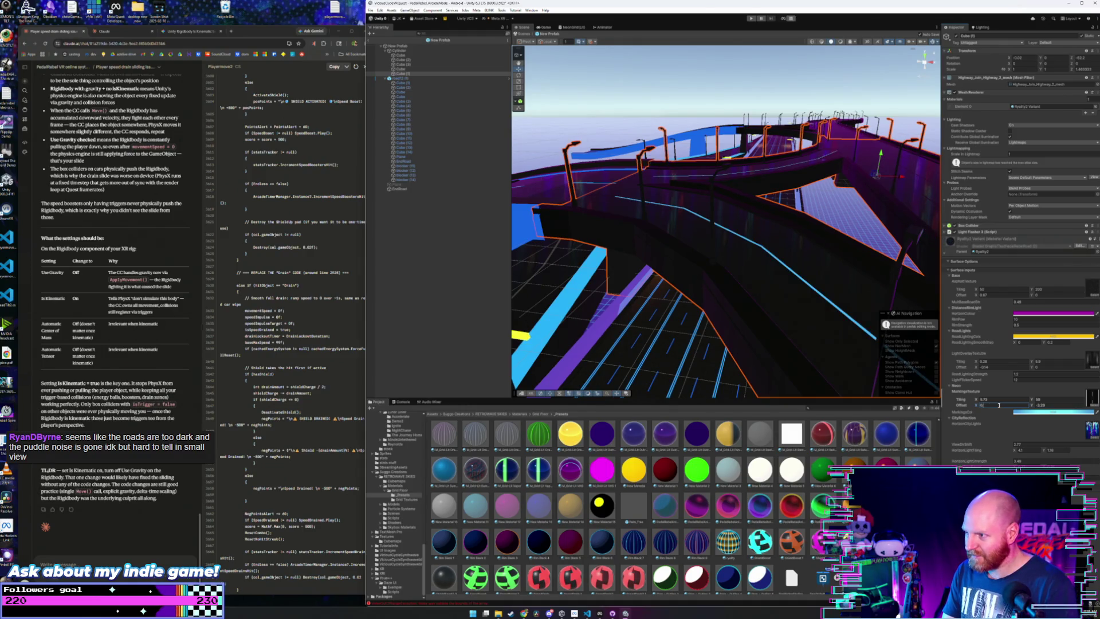
mouse_move(859, 258)
mouse_down()
mouse_move(867, 263)
mouse_move(833, 277)
mouse_move(819, 270)
mouse_up()
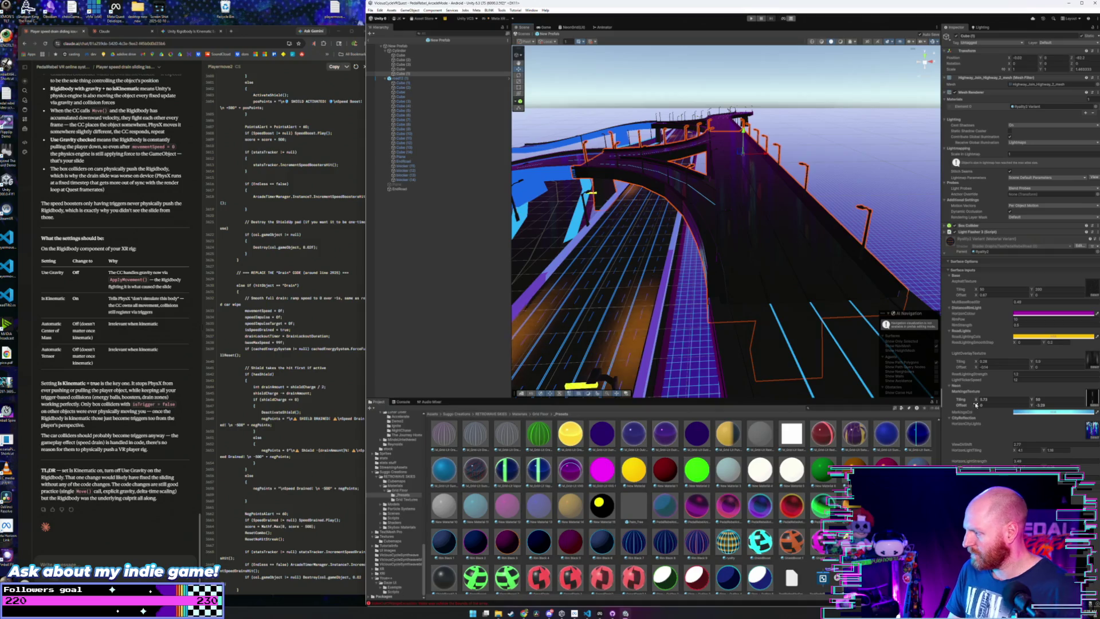
- Scrub the markings Offset X, then enter 0.8 and check the road in the Scene view
drag(976, 405, 984, 405)
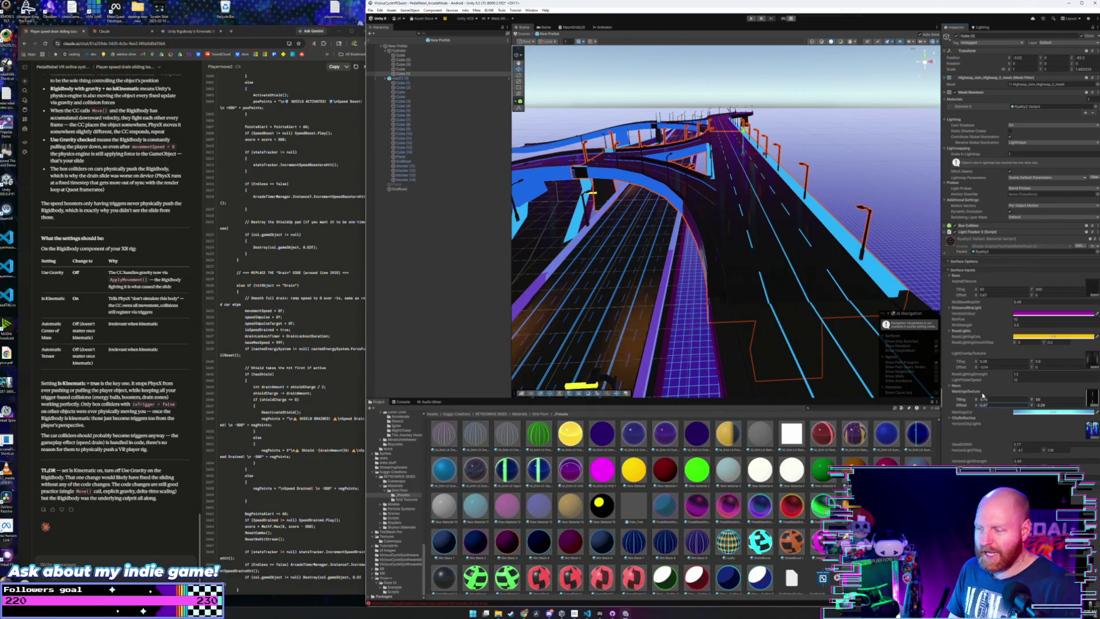
click(1038, 405)
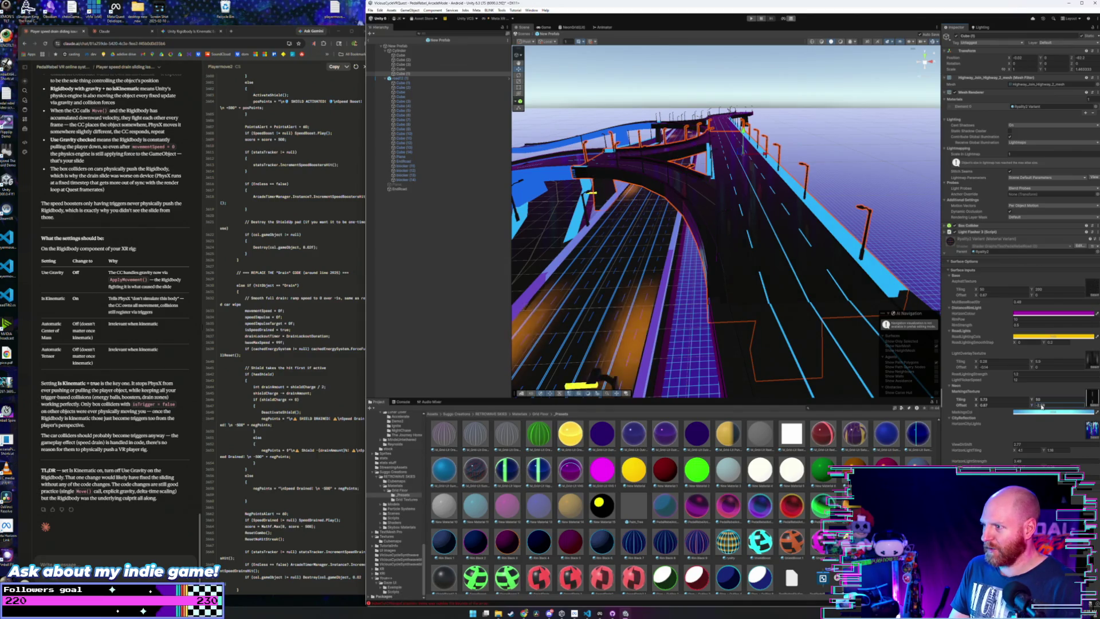
drag(831, 285, 816, 296)
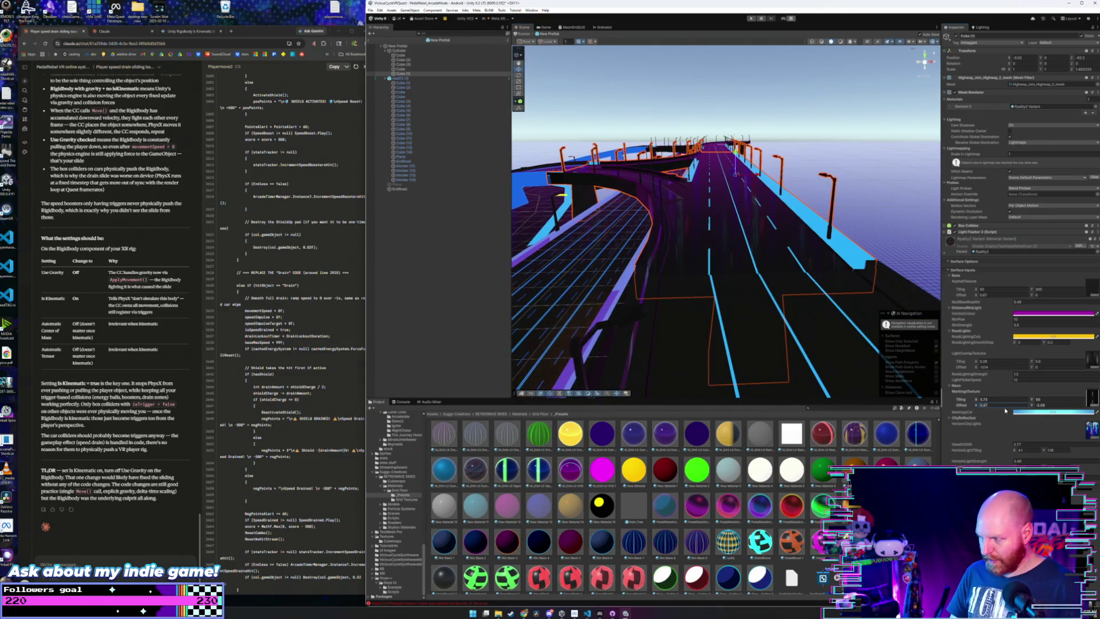
click(1003, 406)
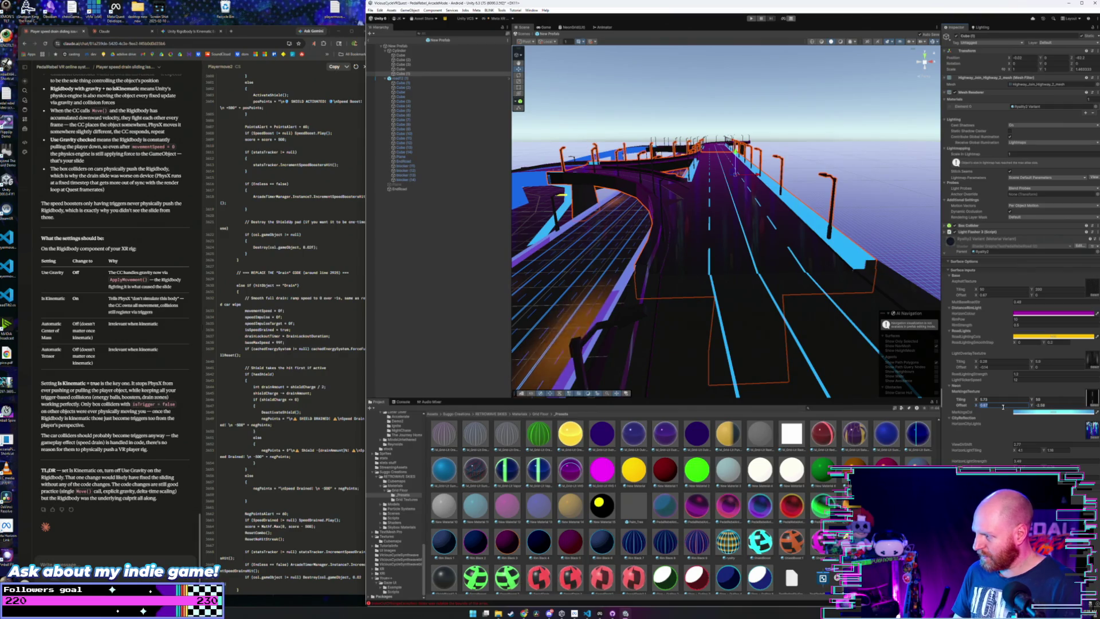
text(0.8)
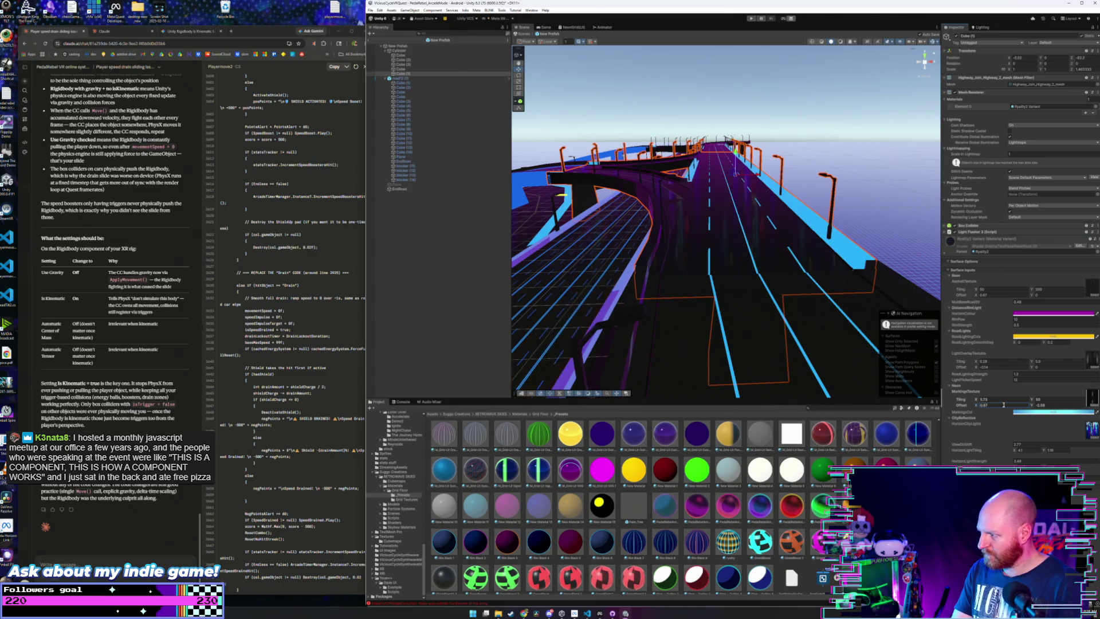
- Refine markings Offset X to 0.674, about 0.678, checking the road from driver height
click(1002, 404)
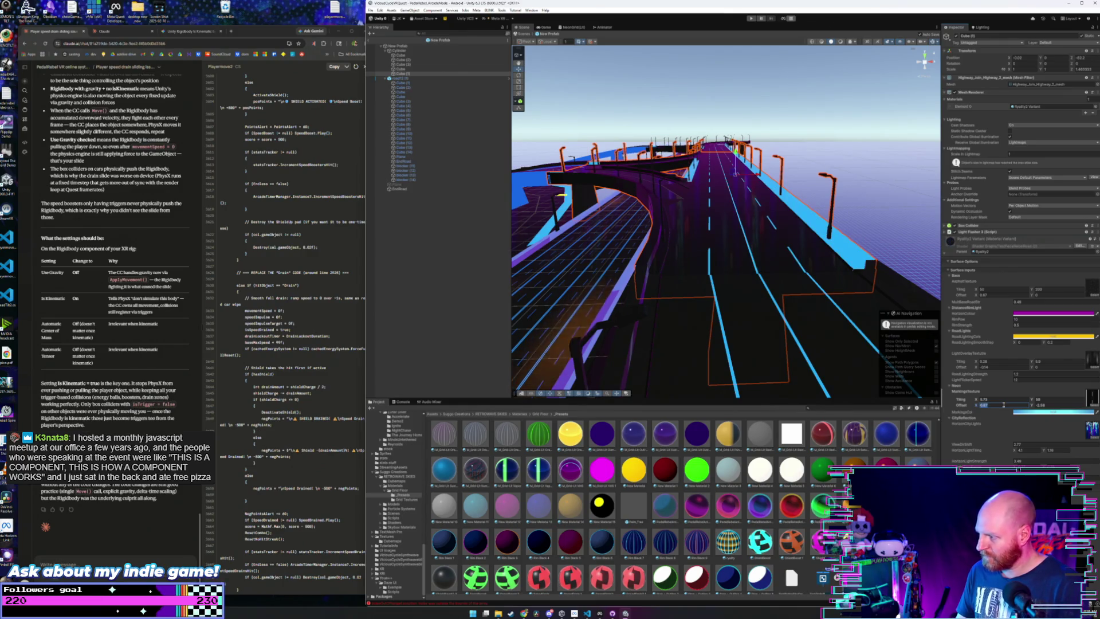
text(774)
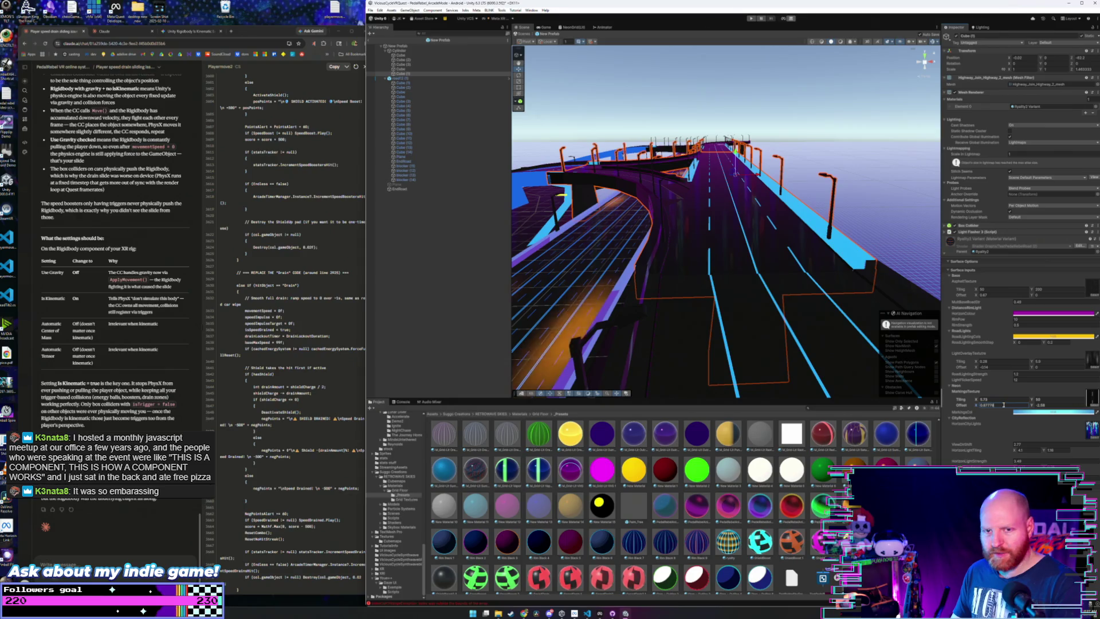
click(1003, 404)
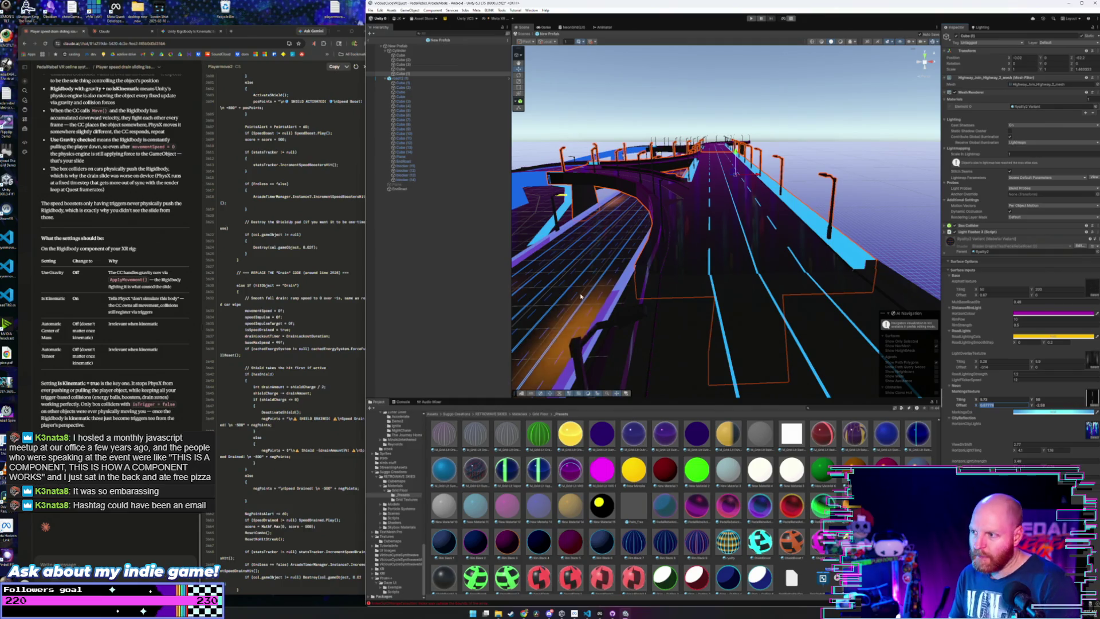
mouse_move(716, 252)
mouse_down()
mouse_move(710, 272)
mouse_move(712, 254)
mouse_up()
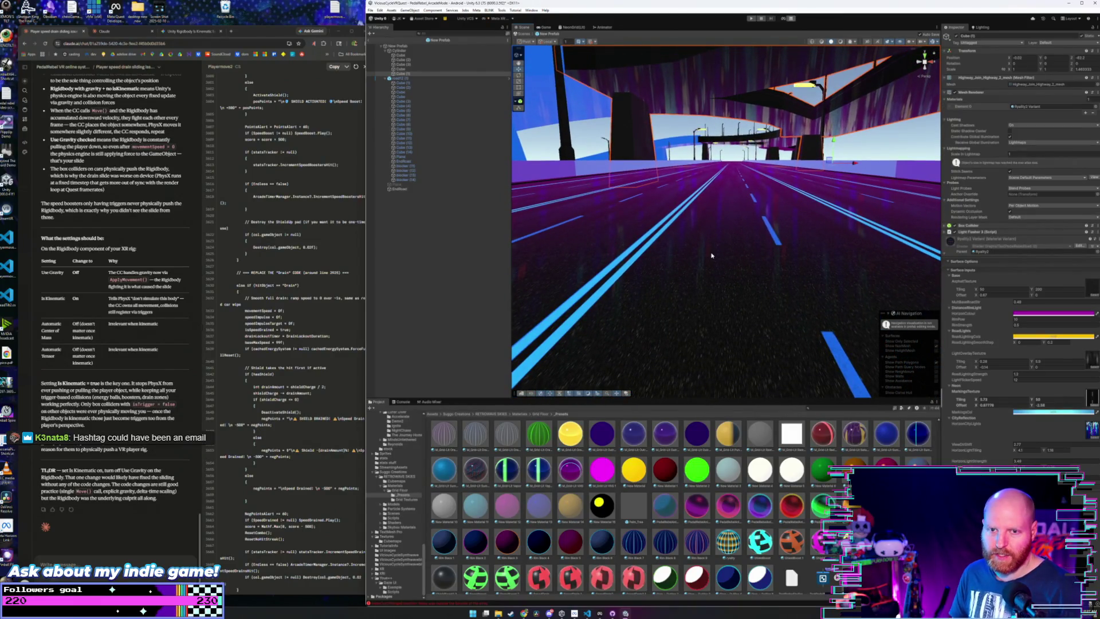
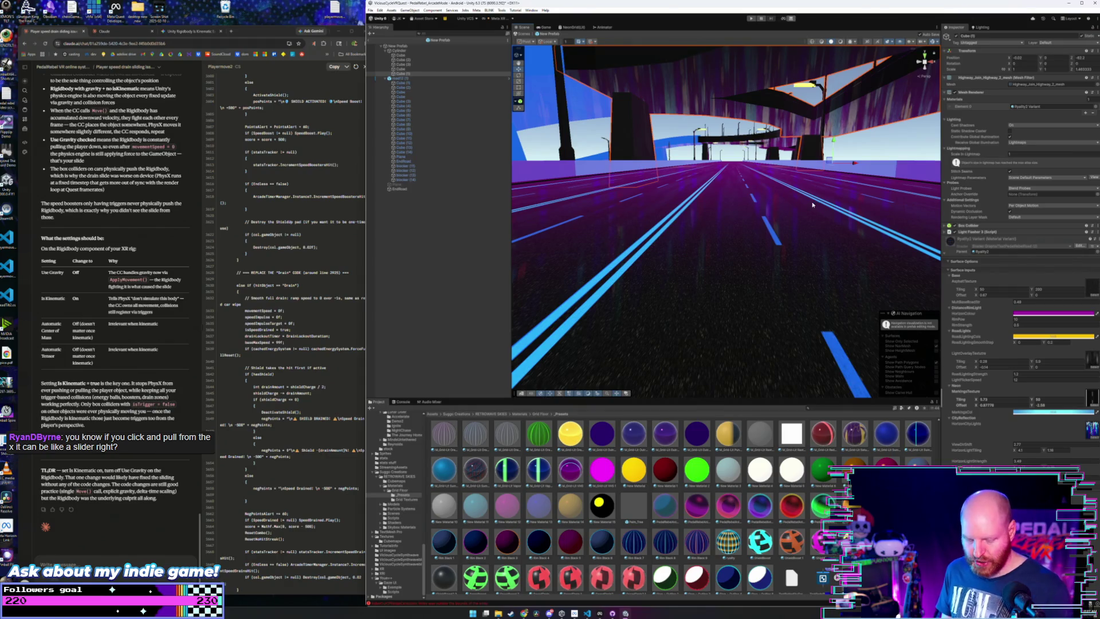
- Set the road material's LightOverlayTexture Tiling X to 0.28 after trying and undoing a scrubbed value
scroll(812, 205, down, 10)
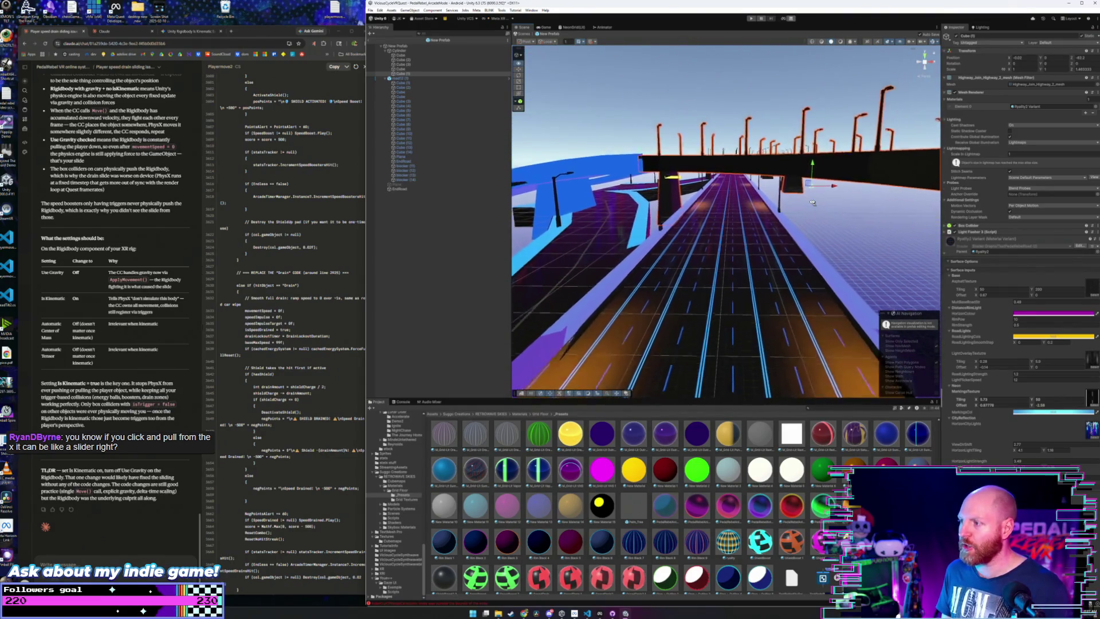
scroll(812, 203, up, 10)
scroll(812, 211, up, 5)
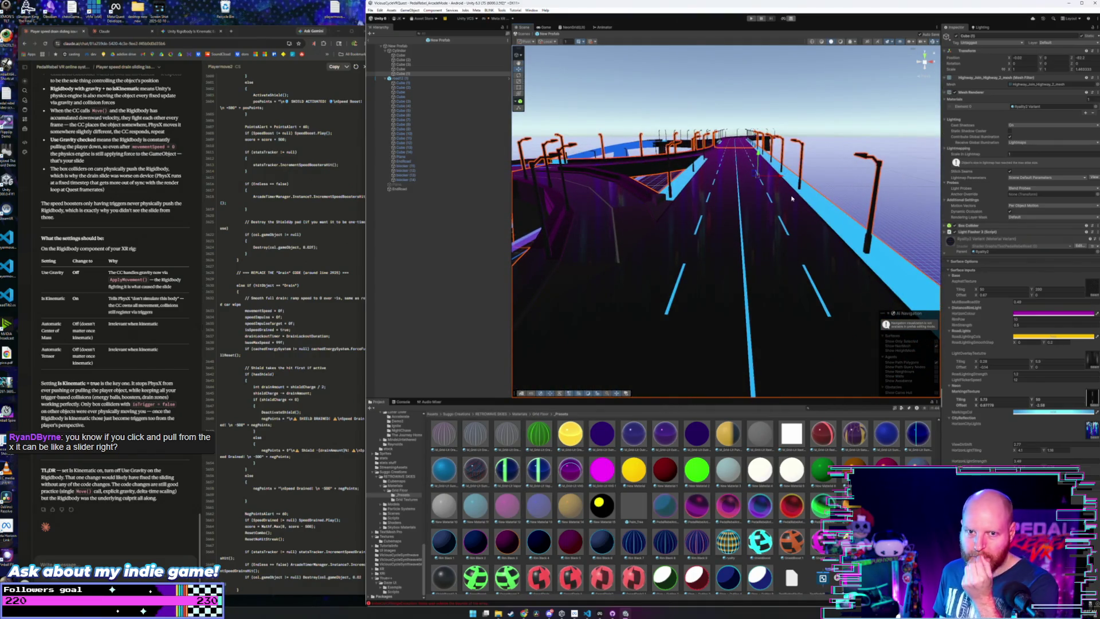
scroll(766, 200, up, 8)
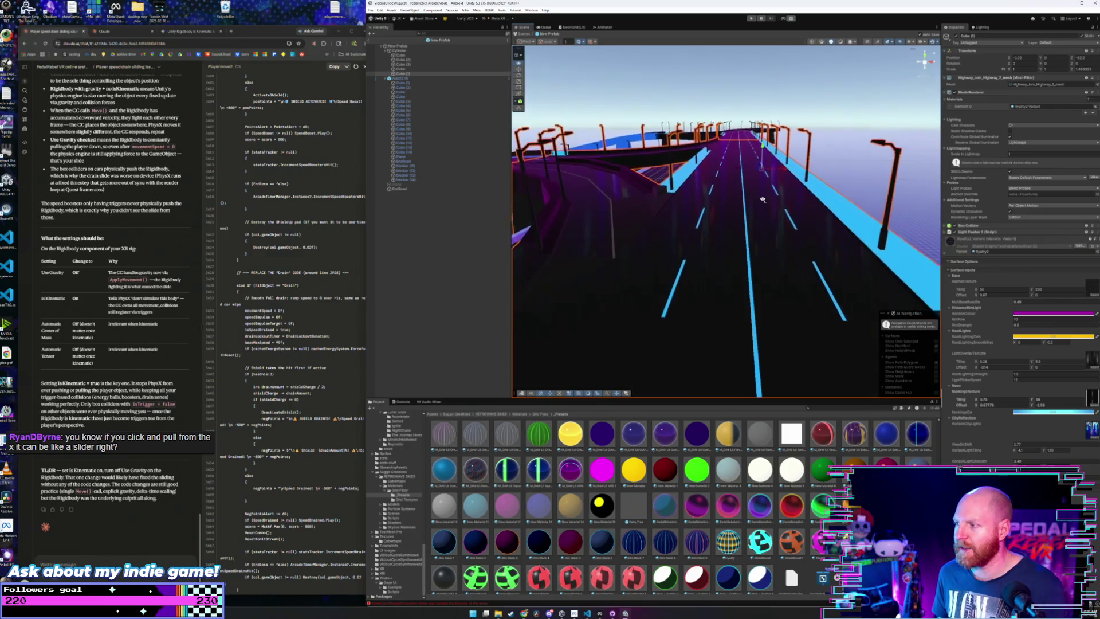
scroll(765, 199, up, 6)
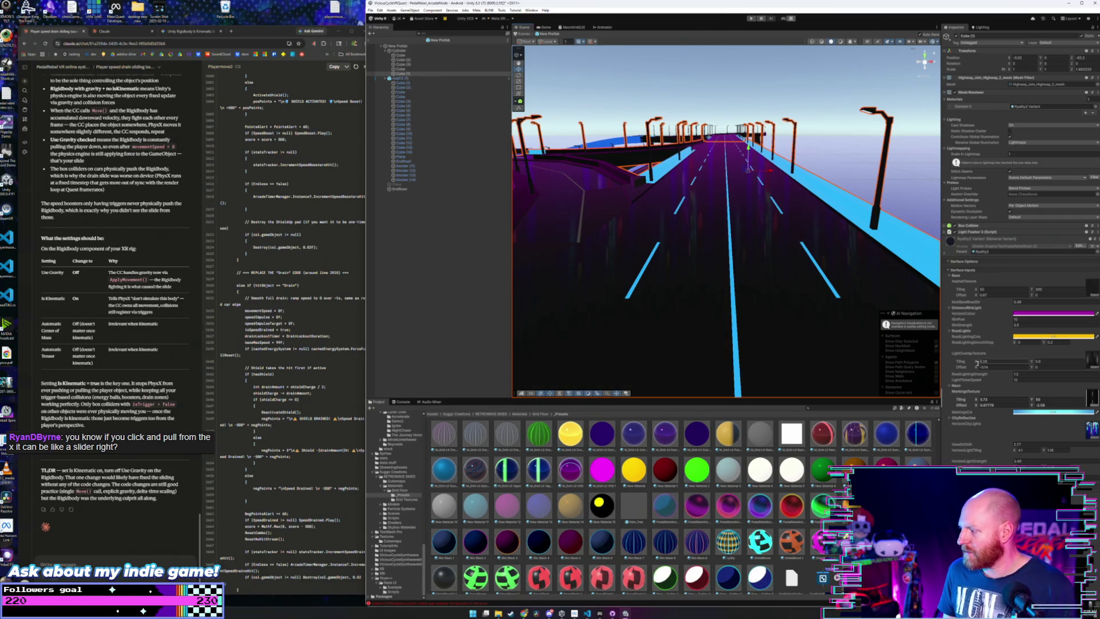
drag(978, 361, 969, 363)
key(ctrl+z)
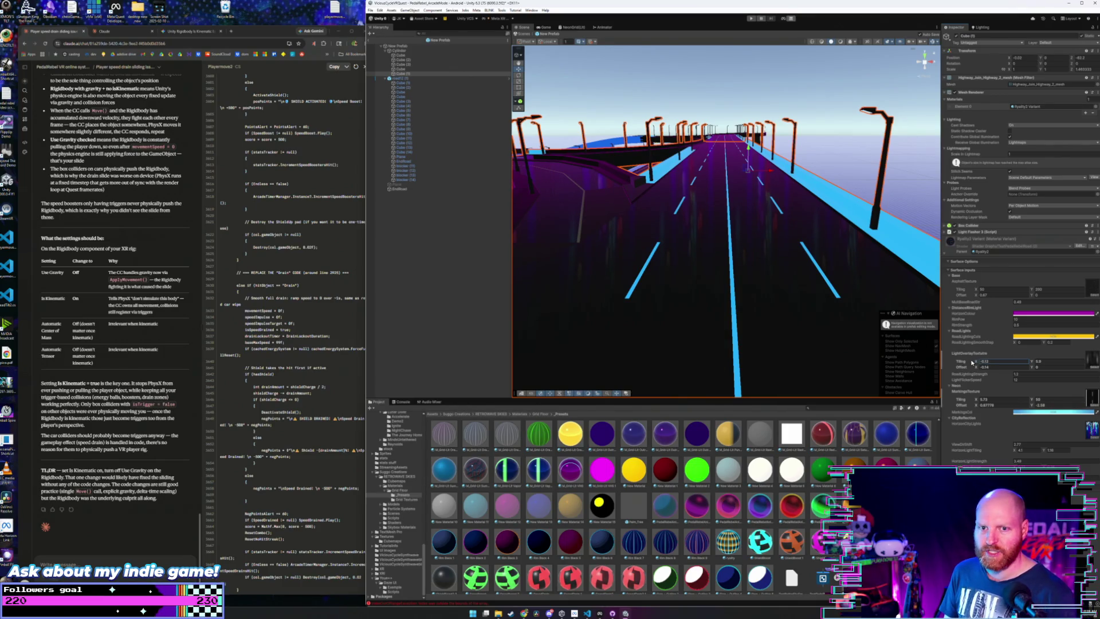
text(0.28)
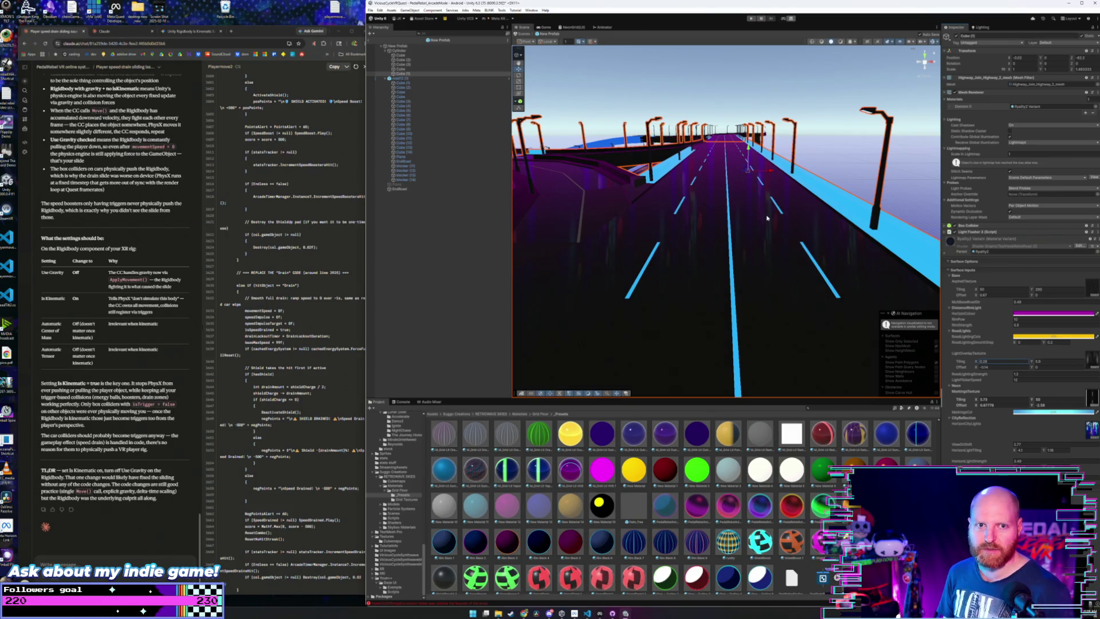
- Fly the Scene camera down the highway toward the overpass, then back to reveal the interchange
key(w)
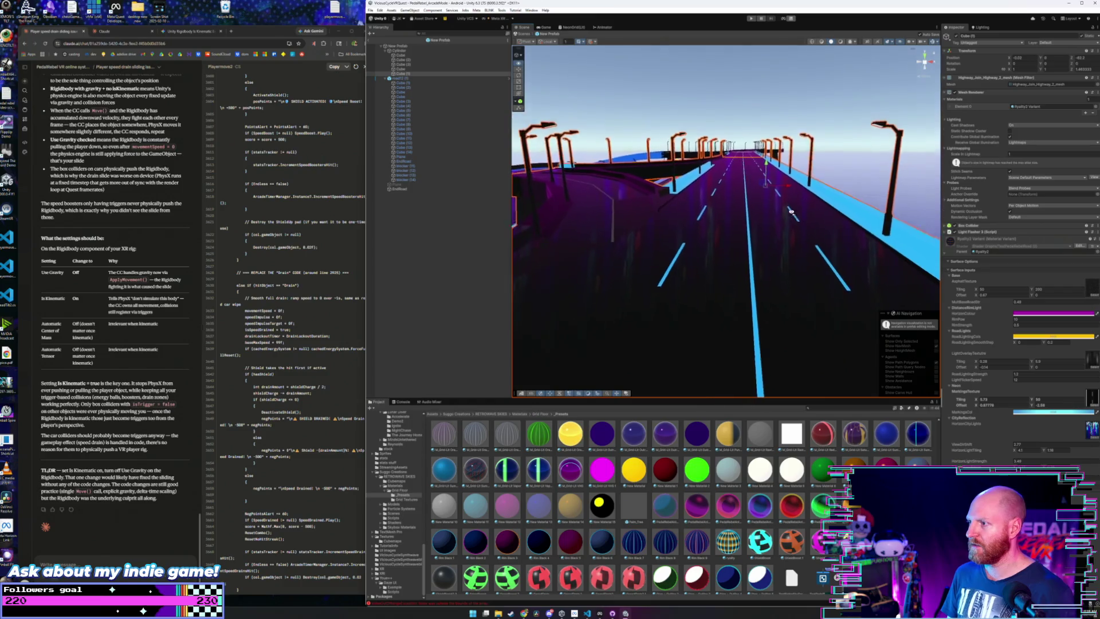
key(w)
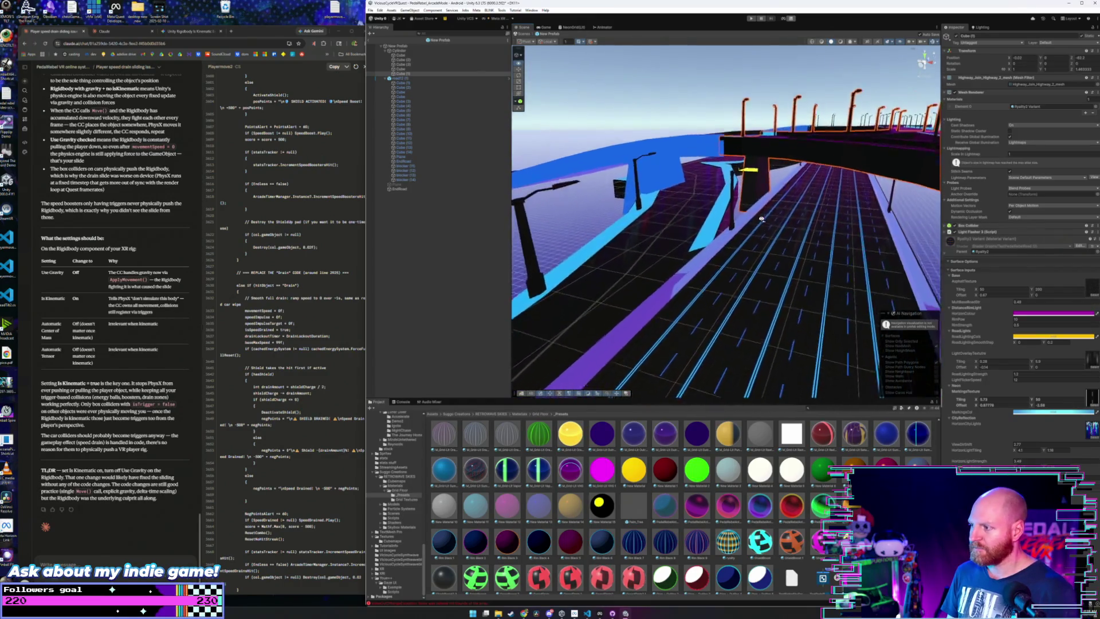
key(e)
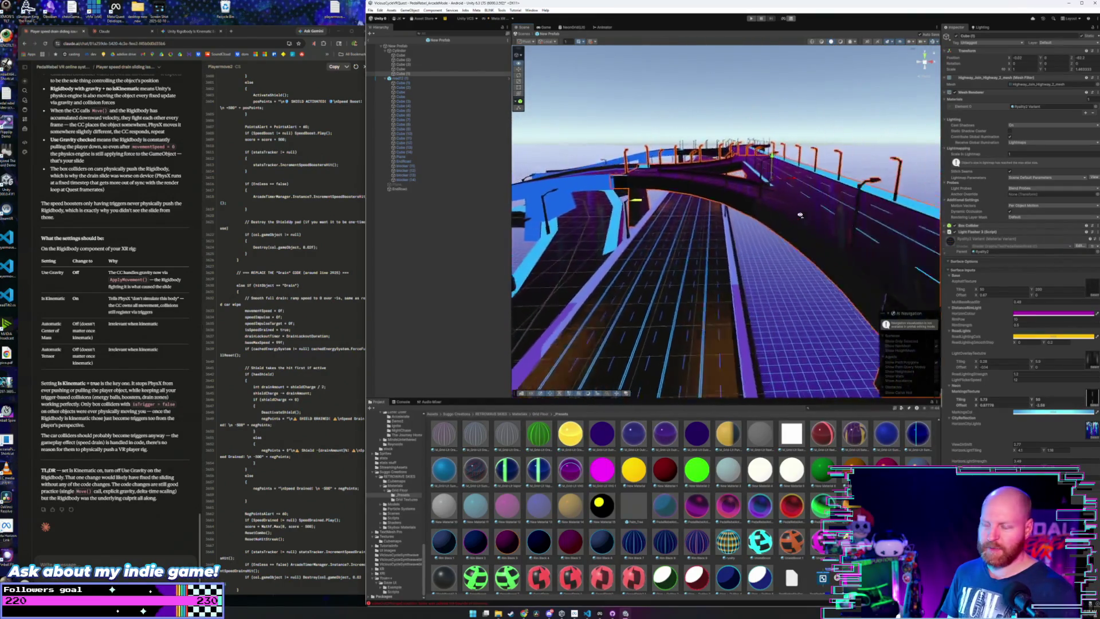
key(w)
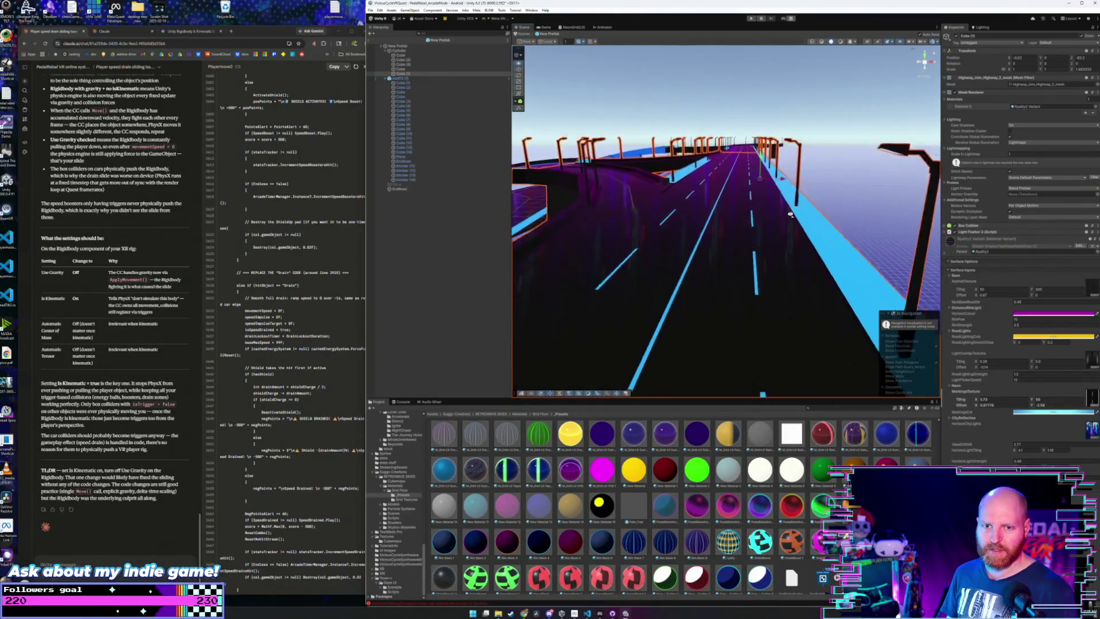
key(w)
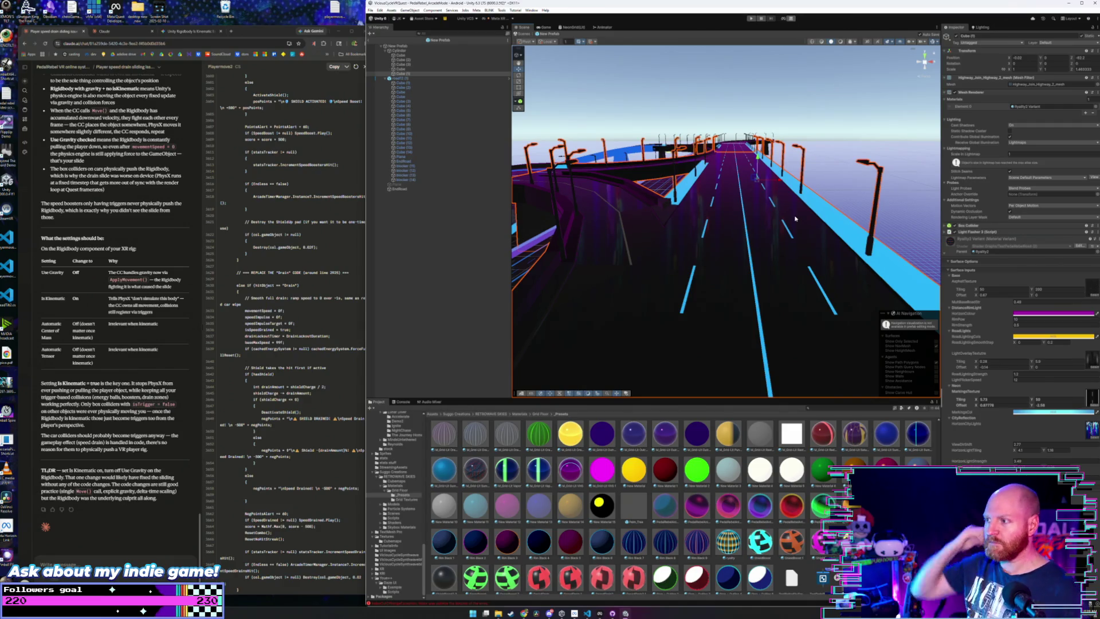
key(s)
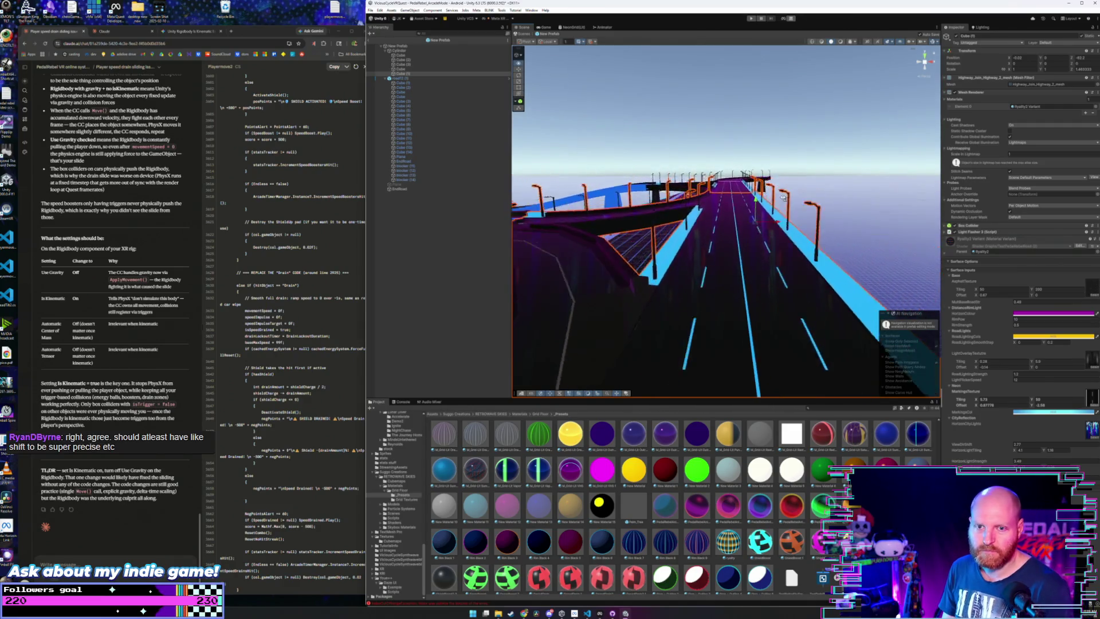
key(s)
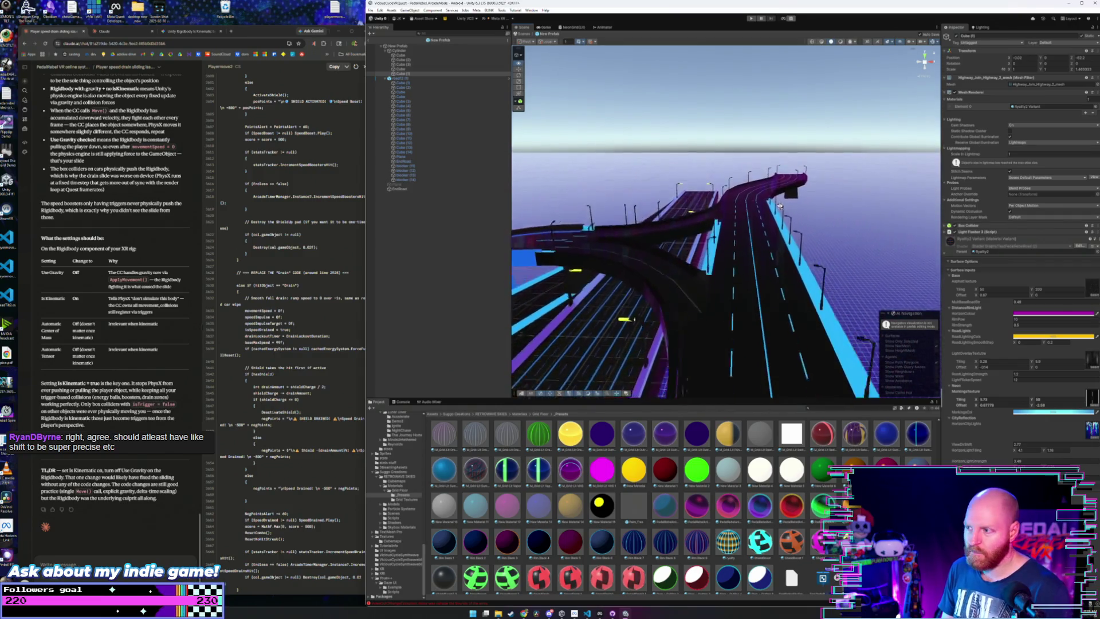
- Test a lower overlay Tiling X, revert it to 0.28, and open the File menu
drag(978, 363, 962, 364)
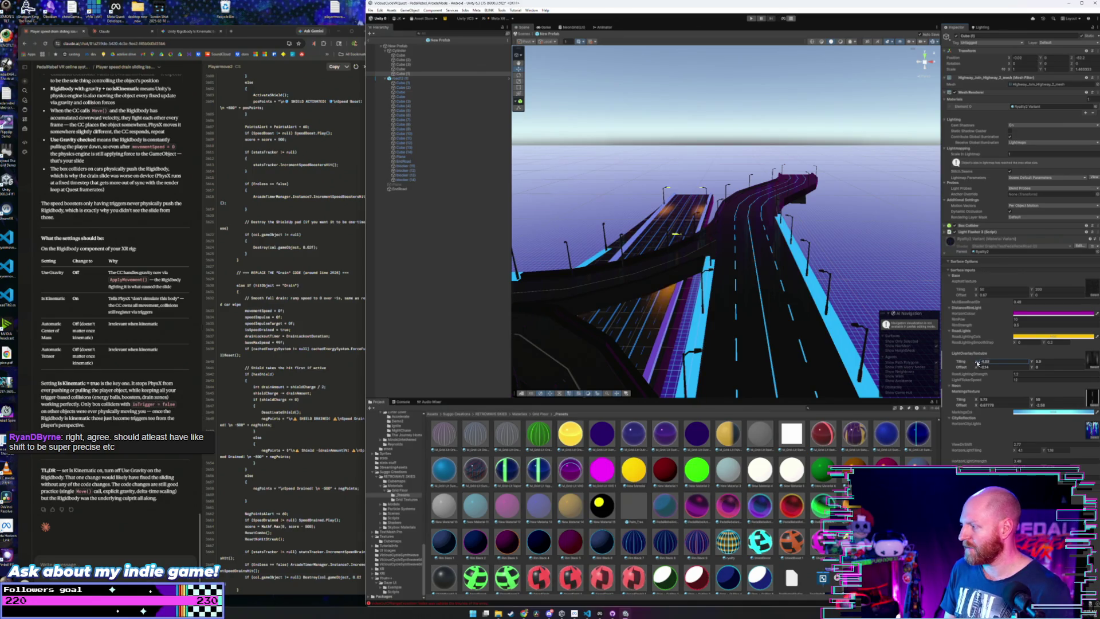
key(ctrl+z)
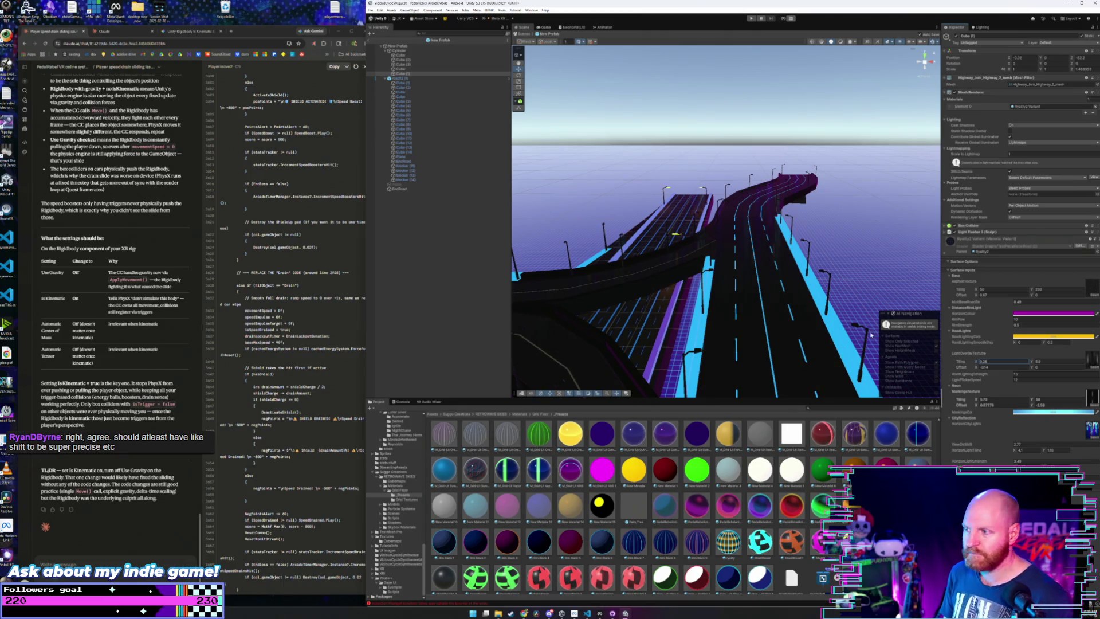
scroll(893, 343, down, 3)
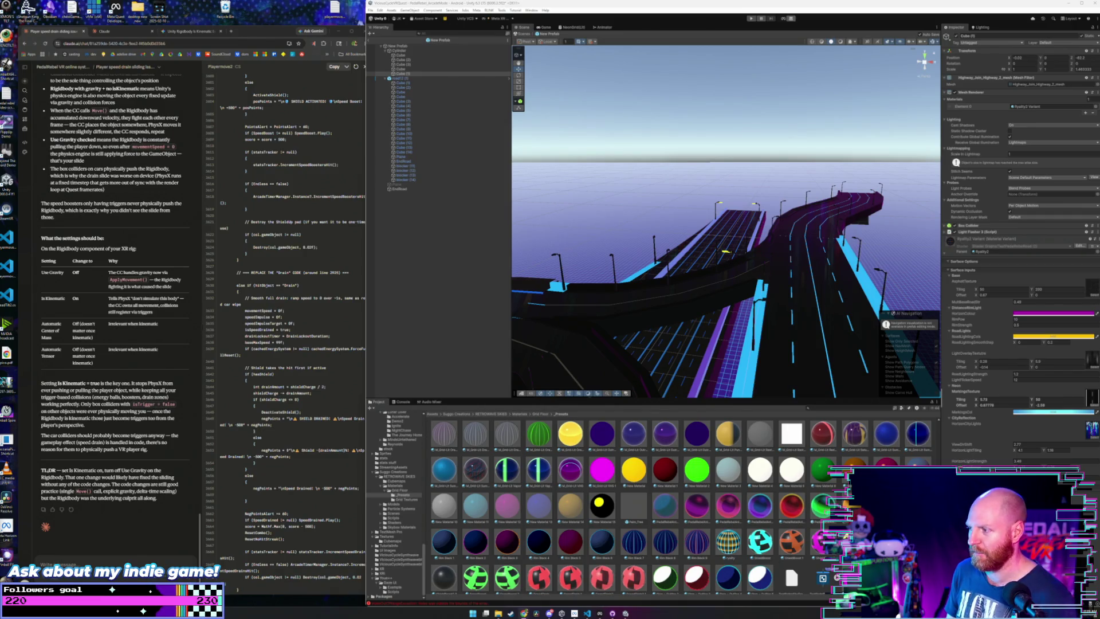
mouse_move(763, 268)
mouse_down()
mouse_move(716, 276)
mouse_move(526, 264)
mouse_move(821, 287)
mouse_move(698, 309)
mouse_up()
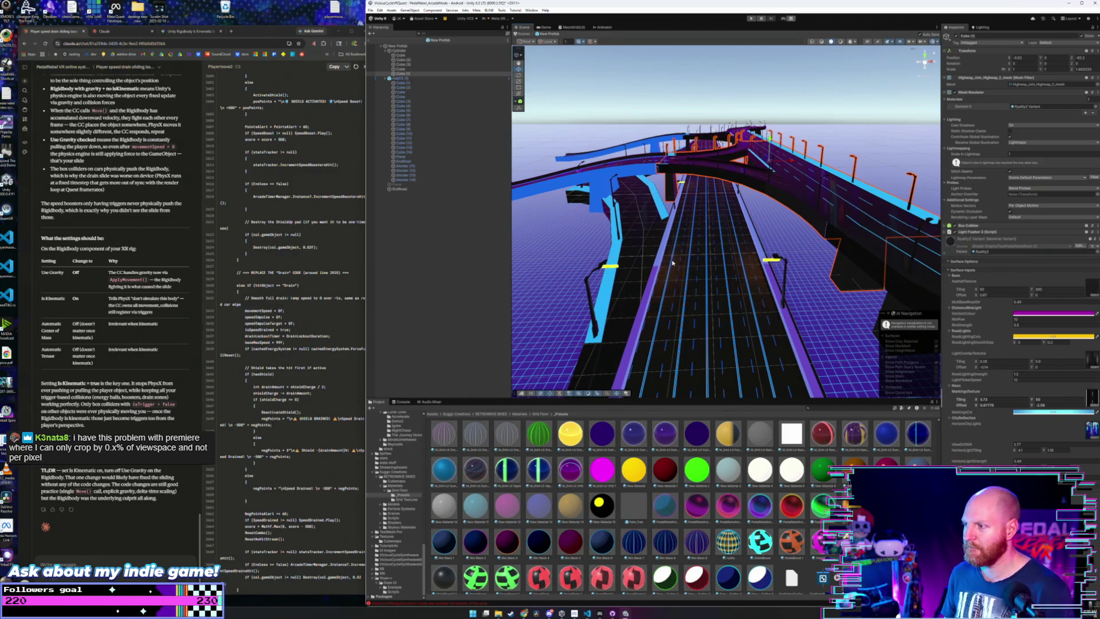
click(370, 10)
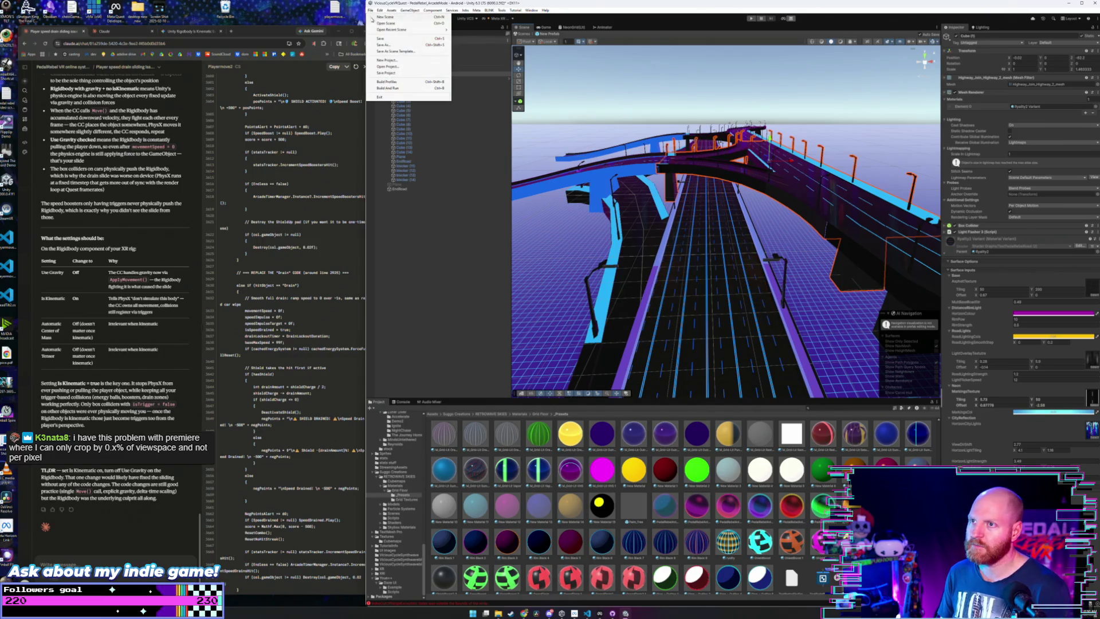
- Save the highway scene with the 0.28 lane-line tiling
click(379, 38)
scroll(682, 243, up, 2)
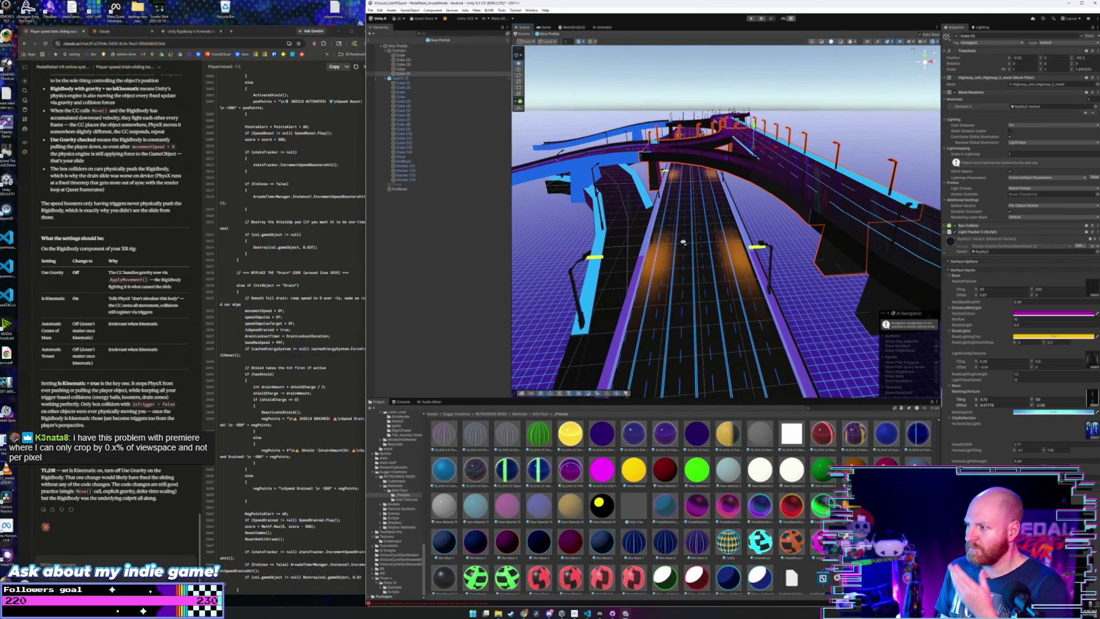
scroll(683, 242, up, 1)
scroll(683, 243, up, 1)
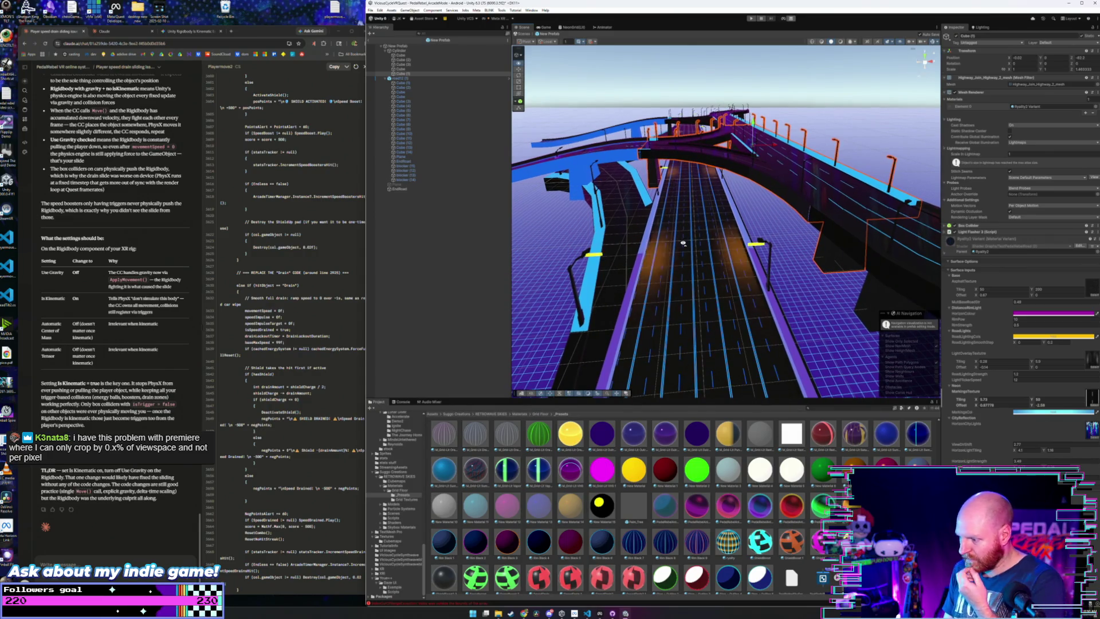
scroll(683, 242, up, 4)
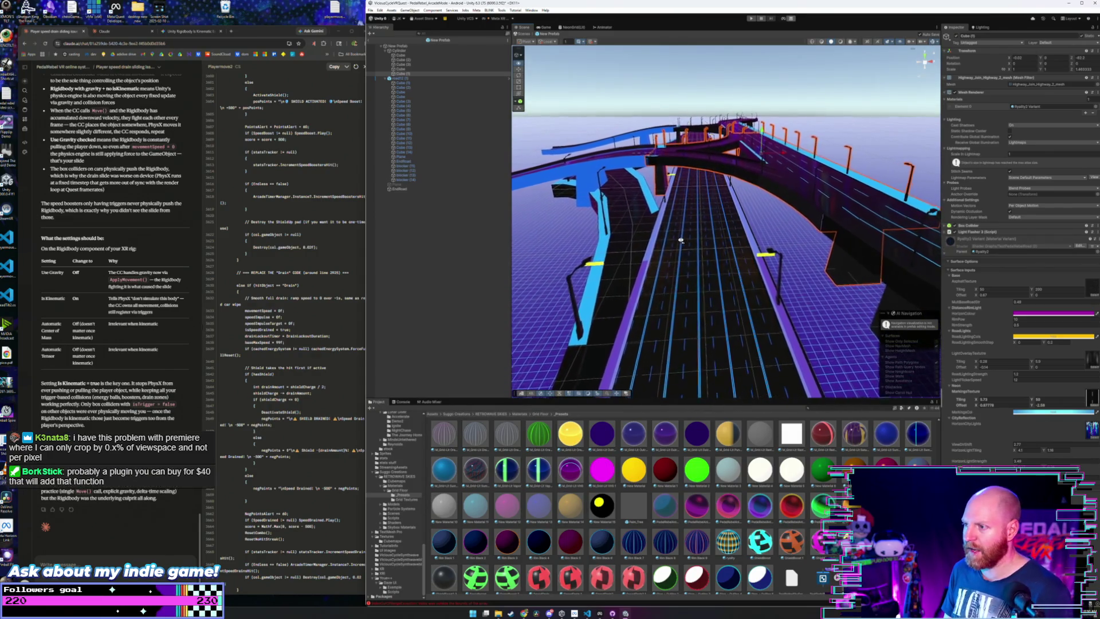
scroll(679, 237, down, 5)
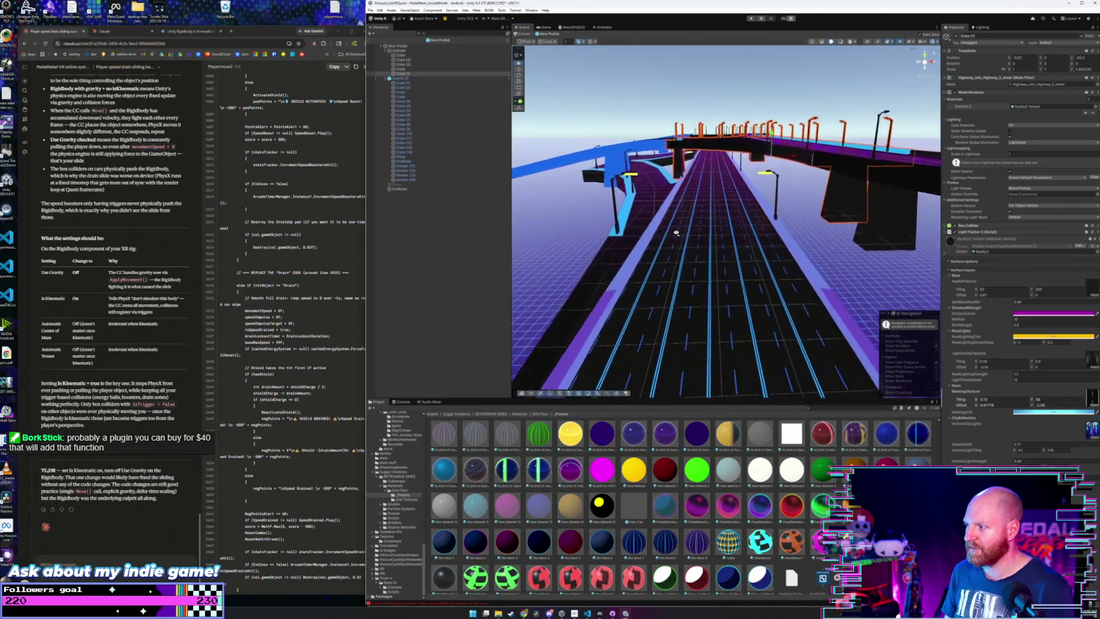
scroll(676, 234, down, 5)
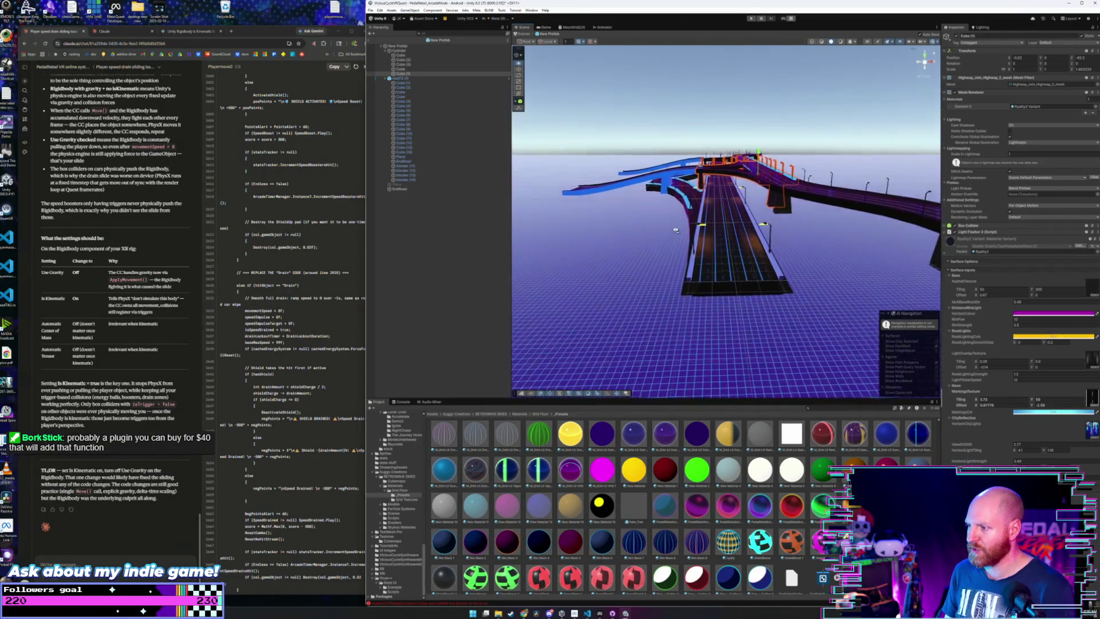
scroll(675, 228, up, 8)
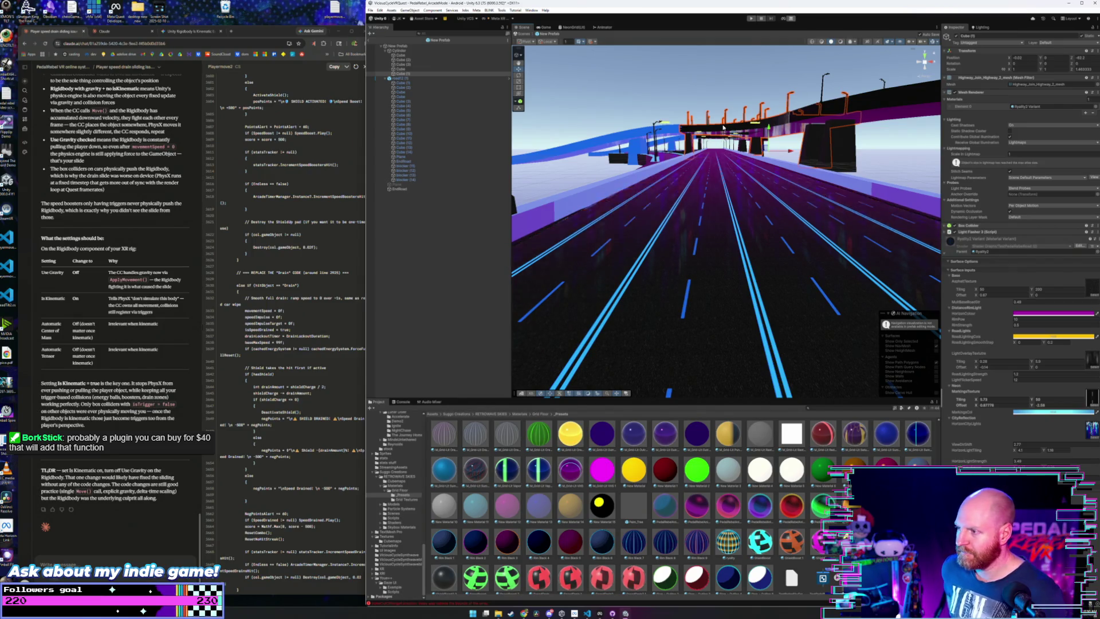
- Fly over the overpass deck and select the Road_Lift_Highway_mesh road piece
drag(734, 203, 738, 197)
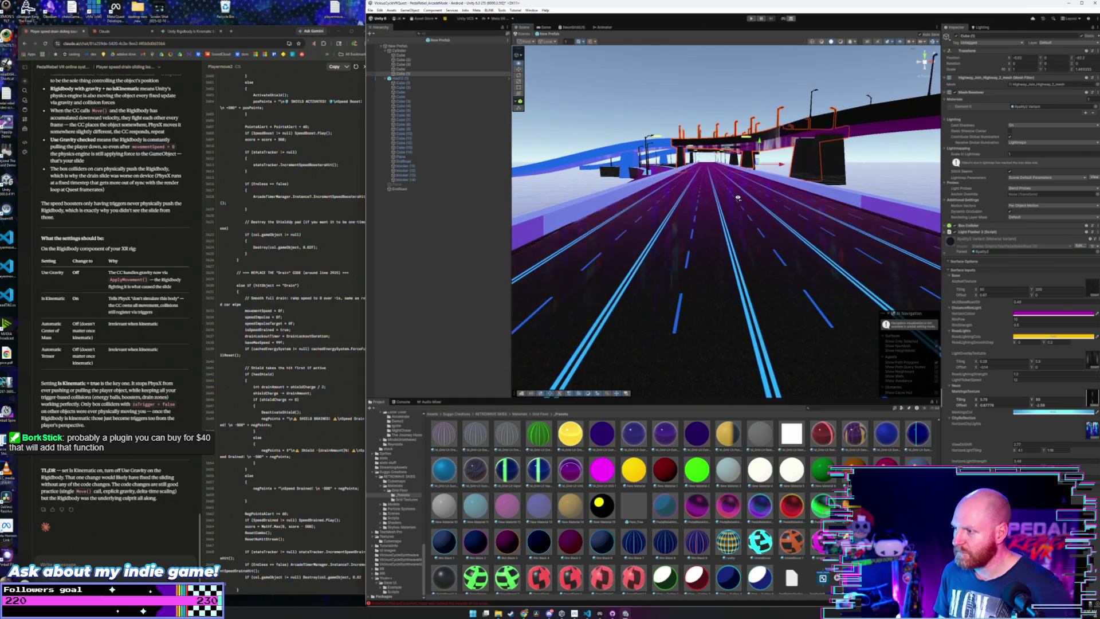
key(e)
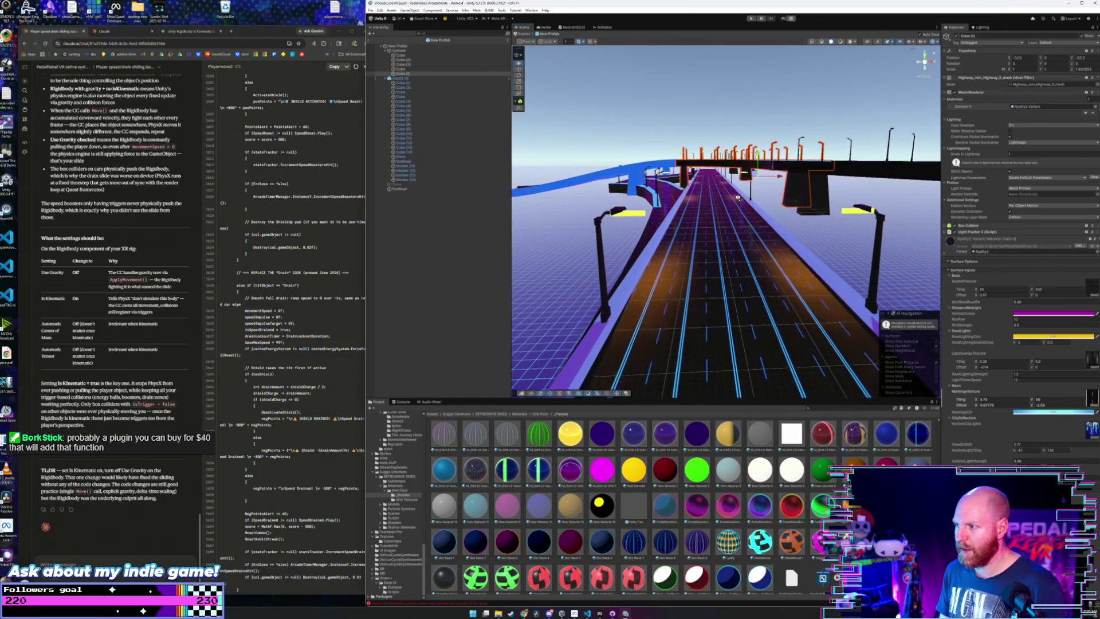
key(a)
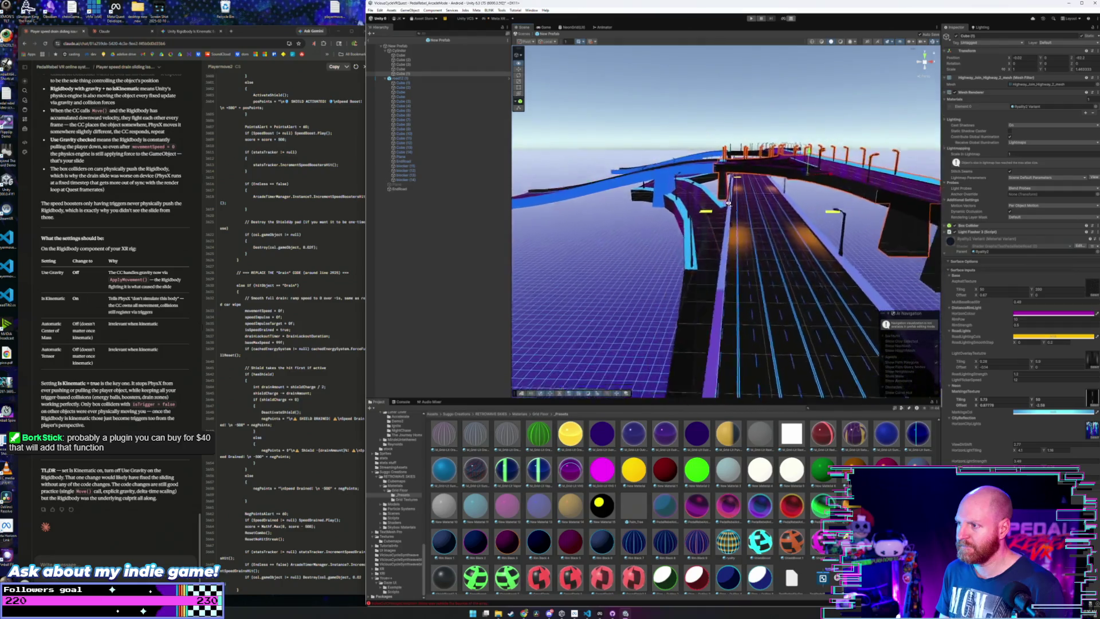
drag(727, 207, 726, 287)
click(726, 286)
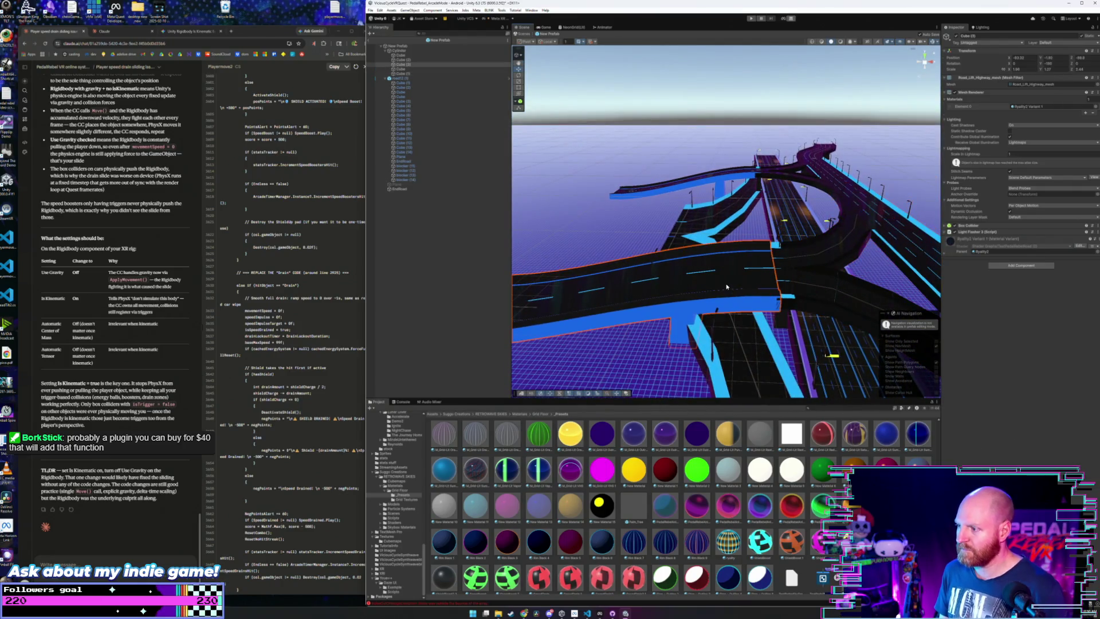
- Try a LightOverlayTexture Offset X of -0.1458 in the road material, then trim it back
click(945, 252)
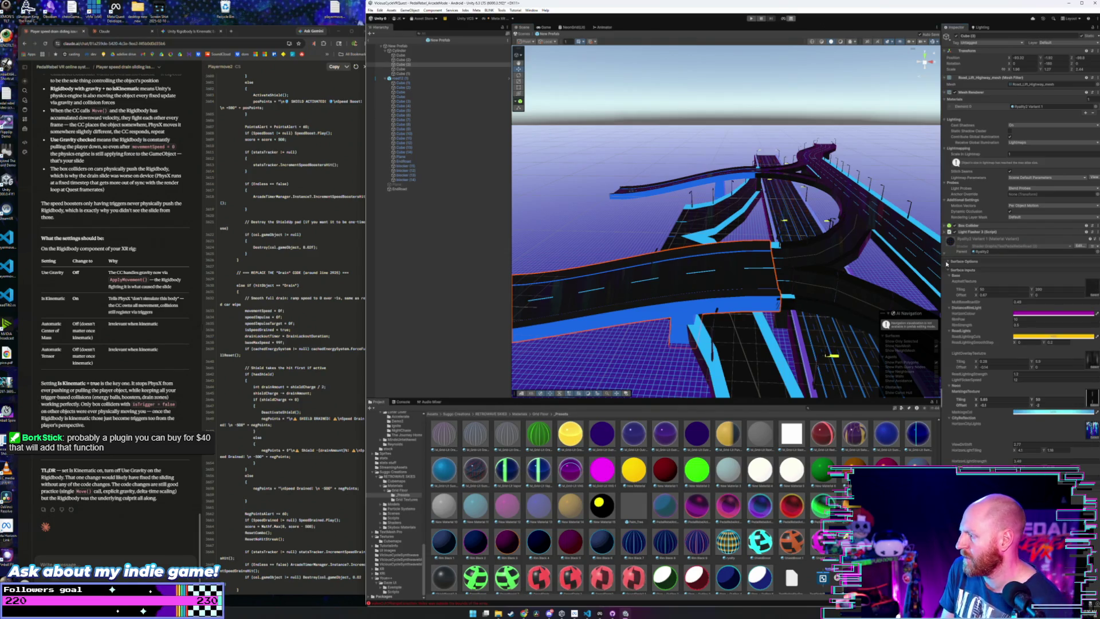
click(1003, 367)
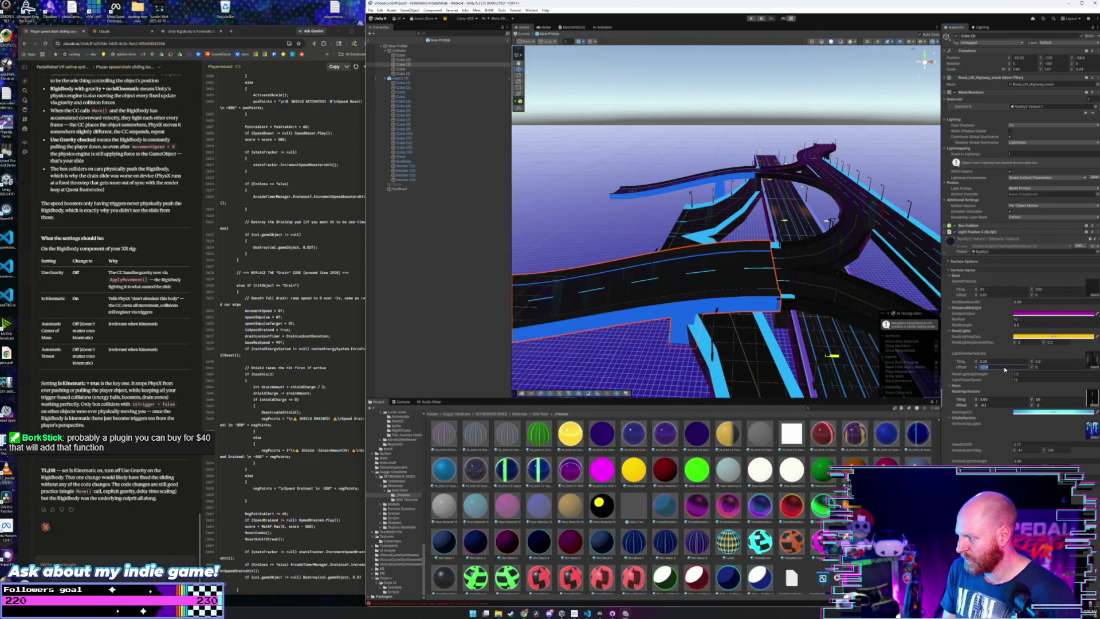
text(-0.1458)
key(BackSpace)
key(BackSpace)
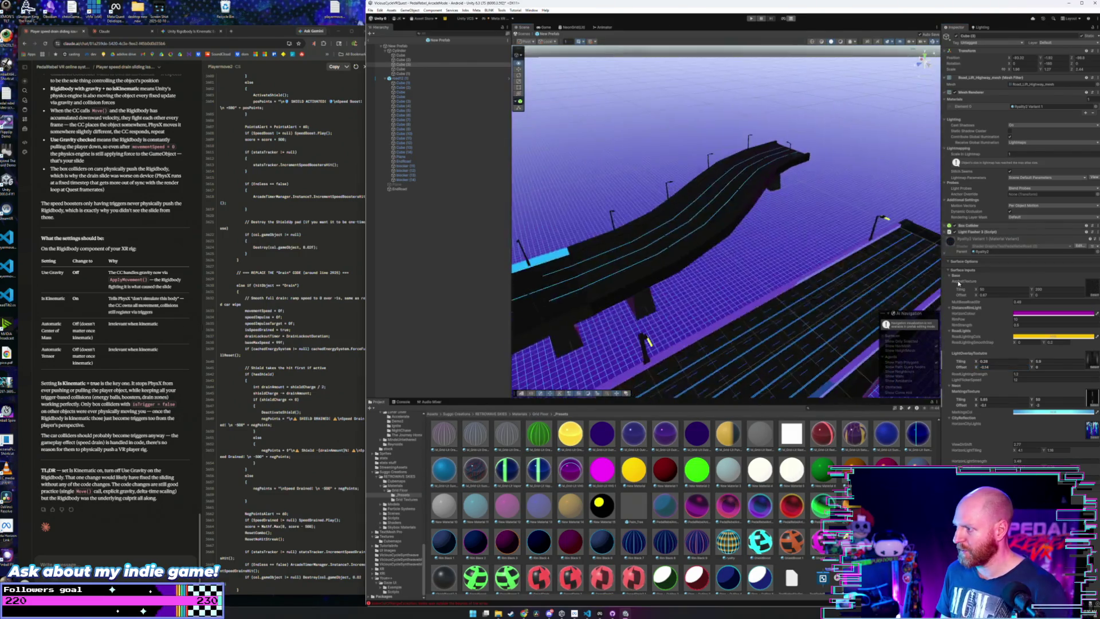
- Fly under the overpass and back, then show the road prefabs in the newRoads folder
key(w)
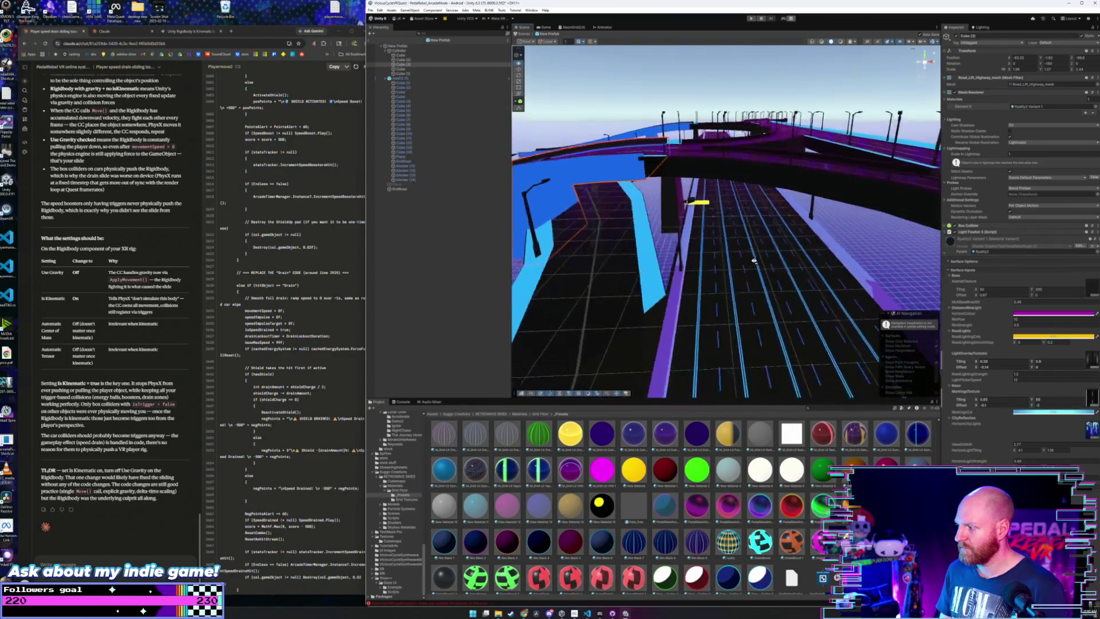
click(423, 17)
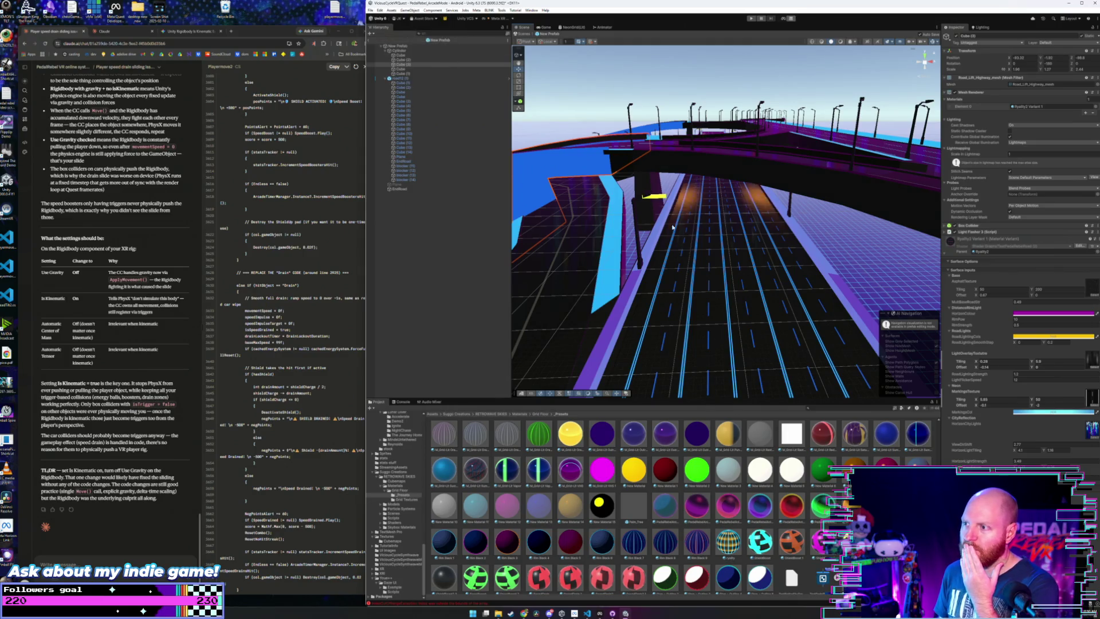
key(s)
key(s)
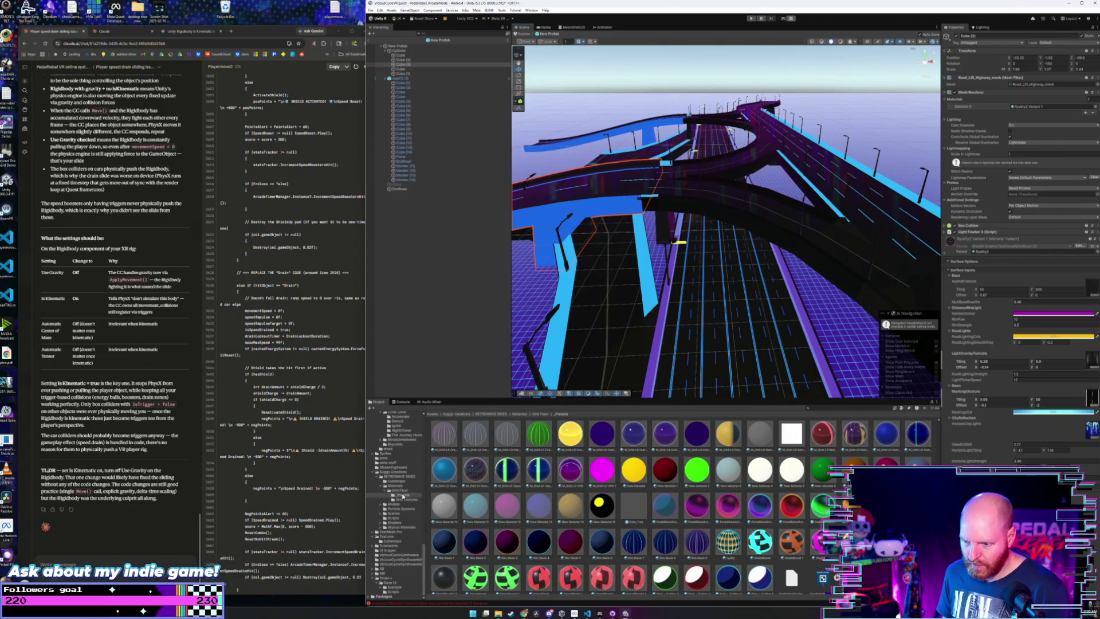
scroll(402, 497, up, 3)
scroll(402, 496, up, 5)
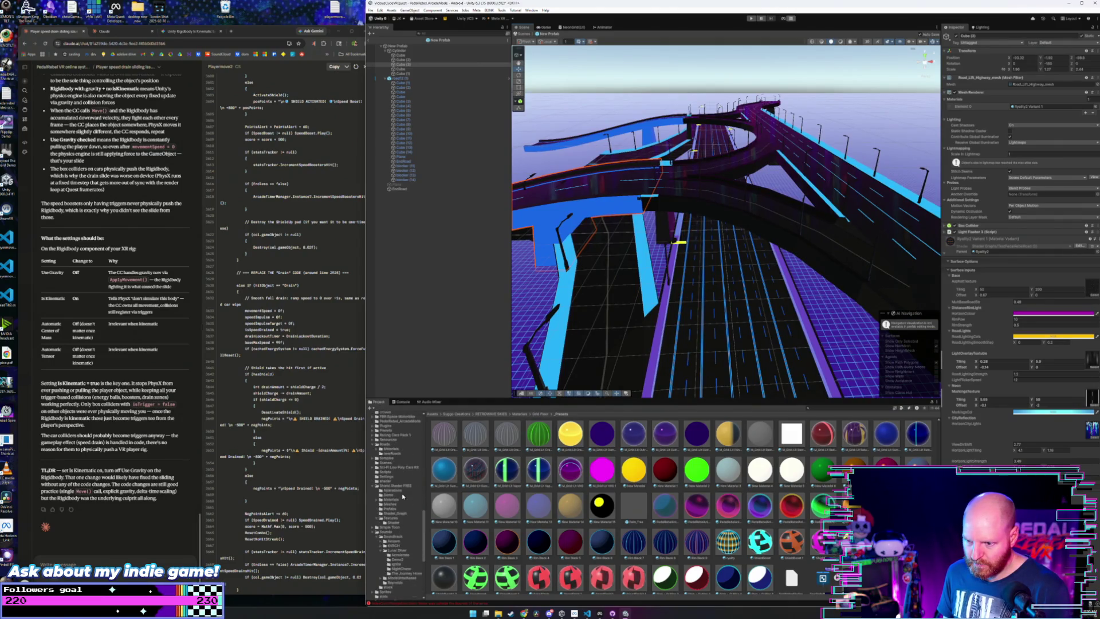
click(400, 489)
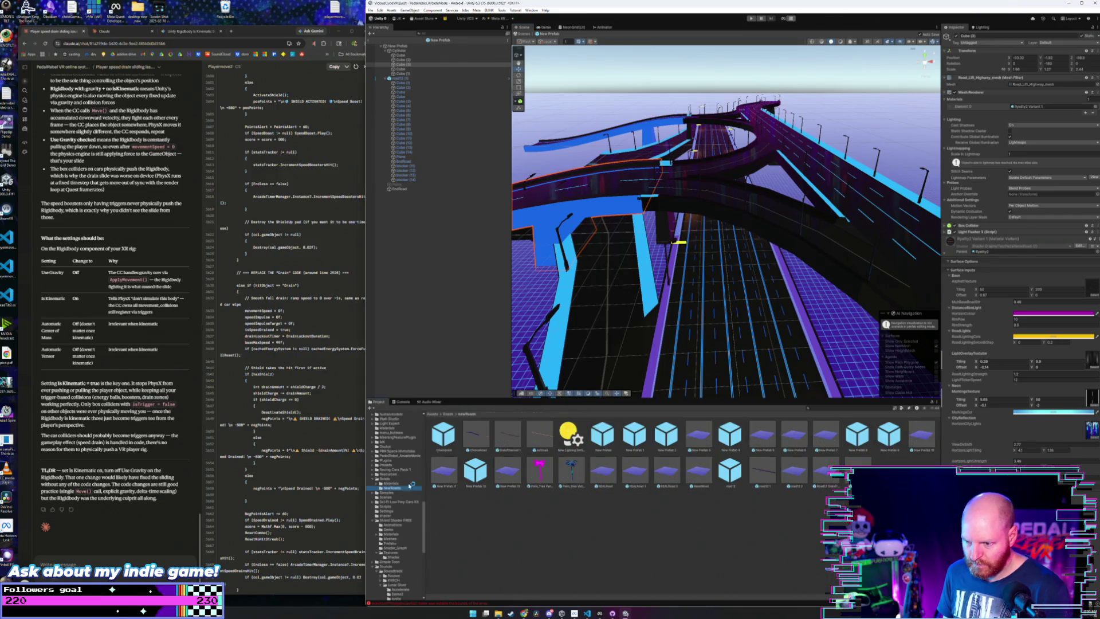
- Open New Prefab 1 for editing and orbit to look down along its road
click(605, 439)
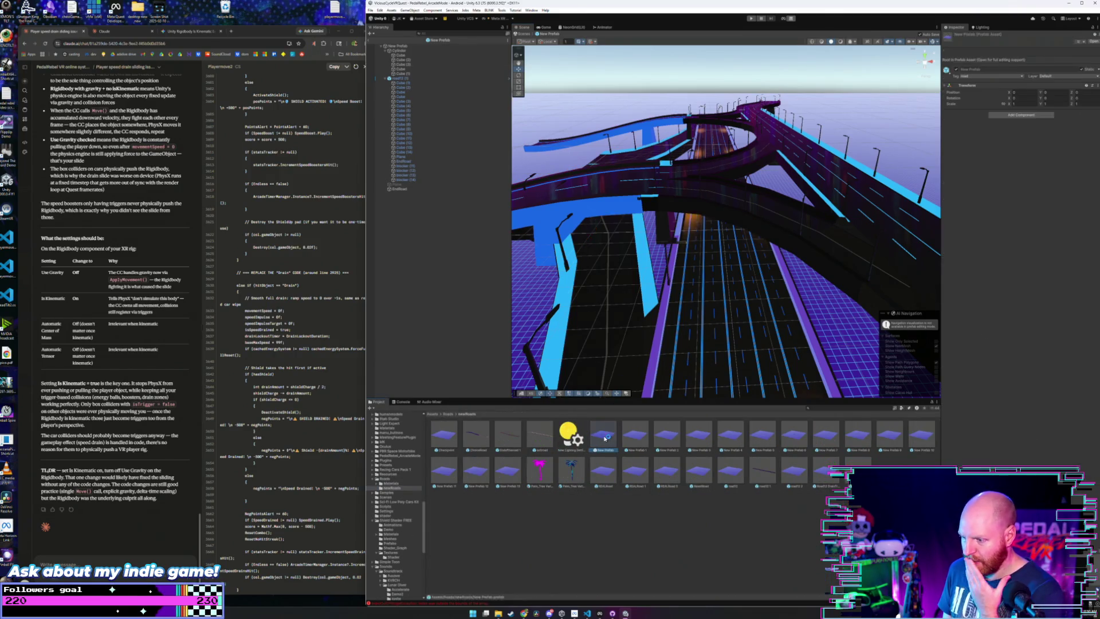
double_click(632, 437)
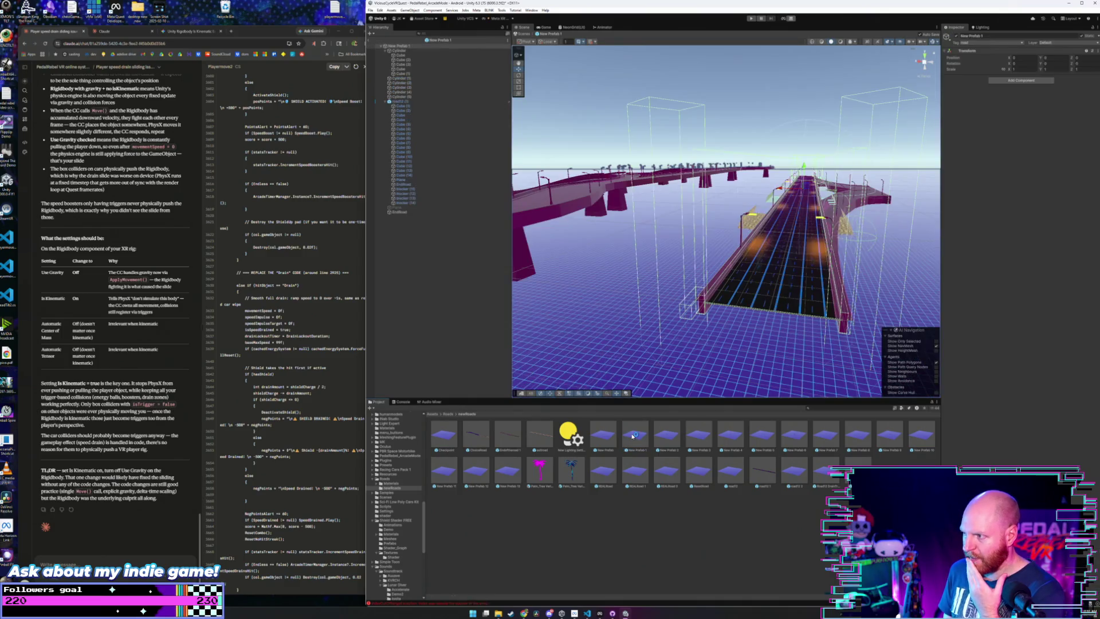
scroll(719, 290, down, 2)
drag(718, 290, 561, 454)
scroll(394, 486, down, 10)
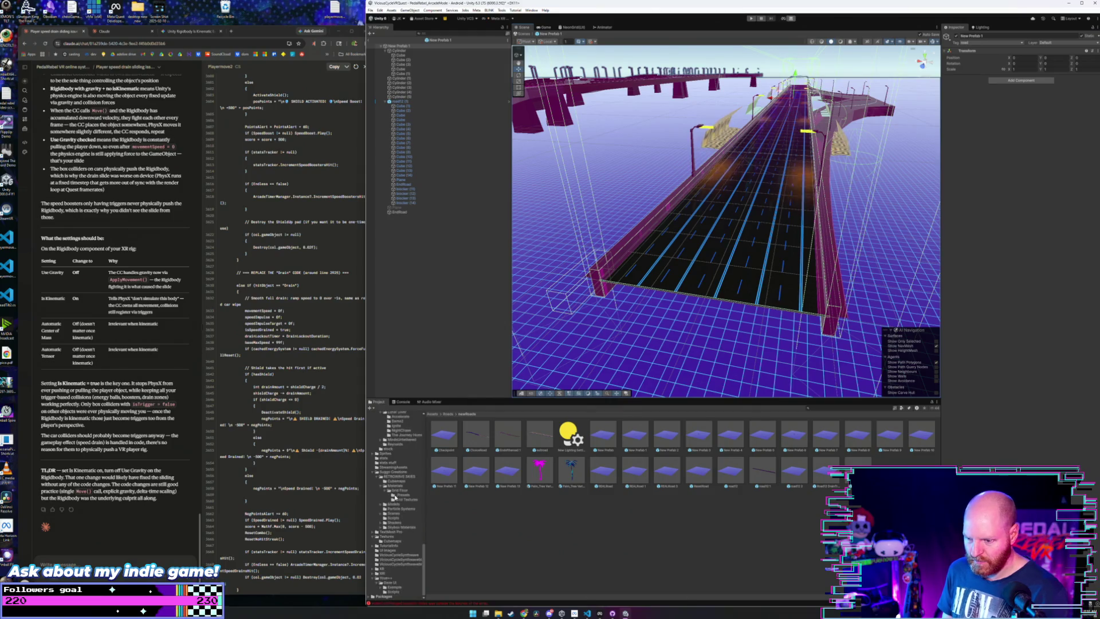
scroll(396, 496, up, 4)
scroll(403, 493, down, 1)
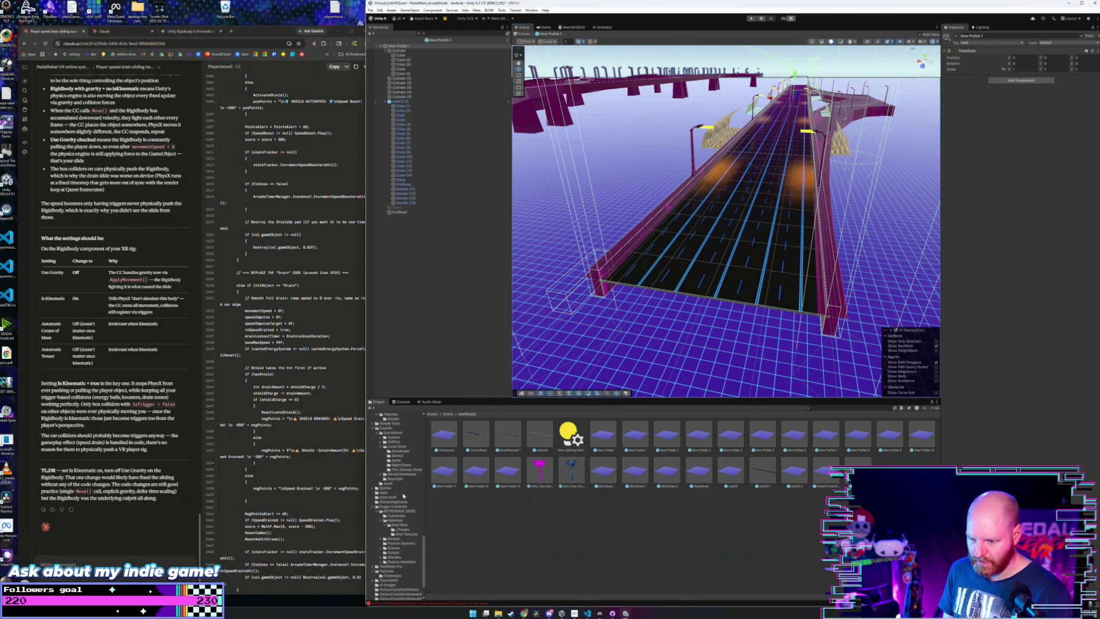
- Give both guard rails a lighter purple material from Presets, then return to the newRoads folder
click(403, 530)
drag(755, 564, 626, 250)
drag(687, 298, 830, 285)
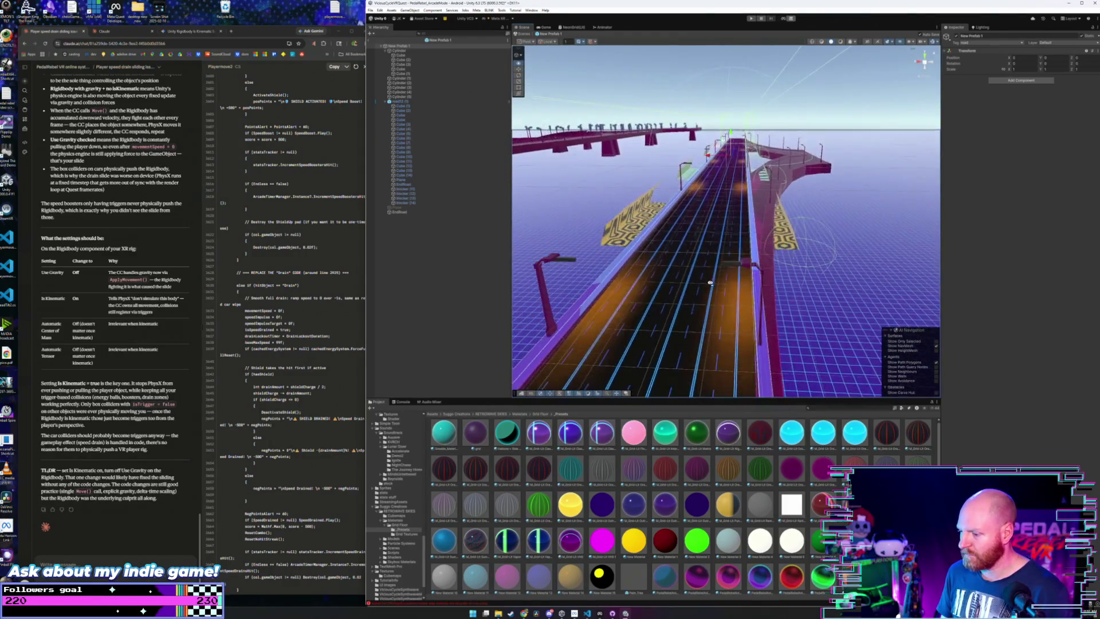
scroll(404, 479, up, 3)
scroll(392, 476, up, 2)
scroll(393, 476, up, 1)
click(394, 435)
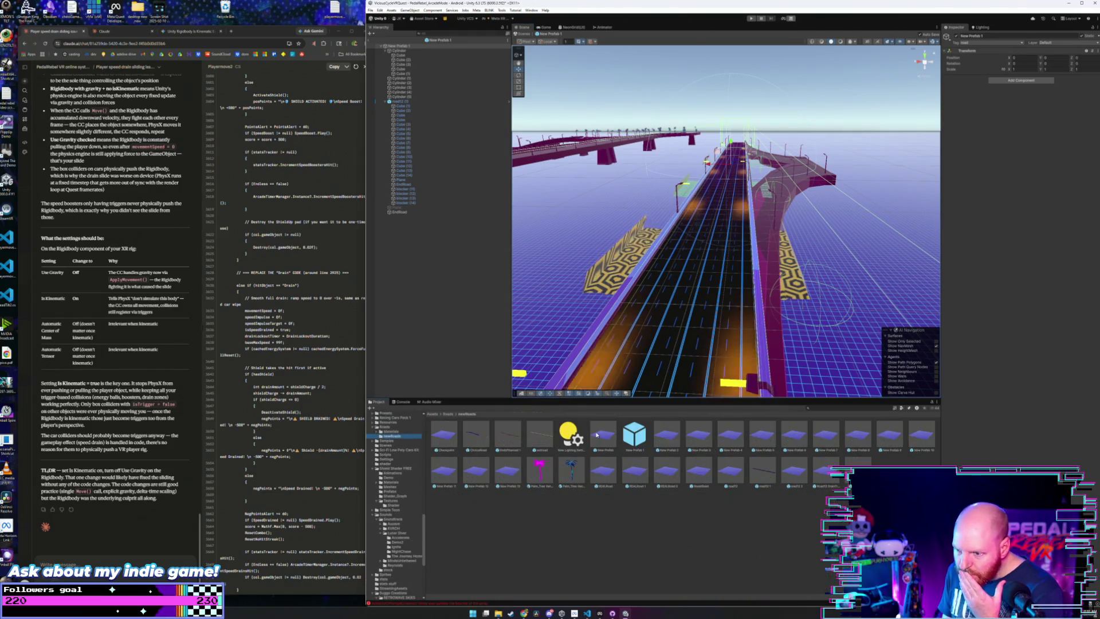
drag(719, 476, 394, 435)
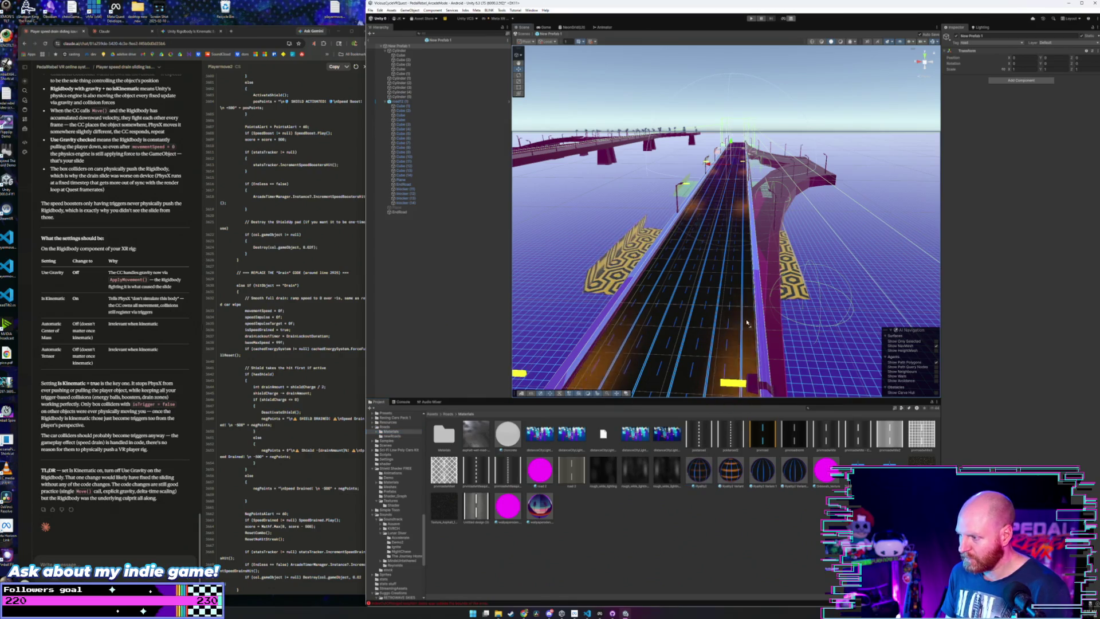
- Apply the blue-edged road material to both curved side roads, then exit Prefab Mode to the main scene
drag(717, 477, 779, 205)
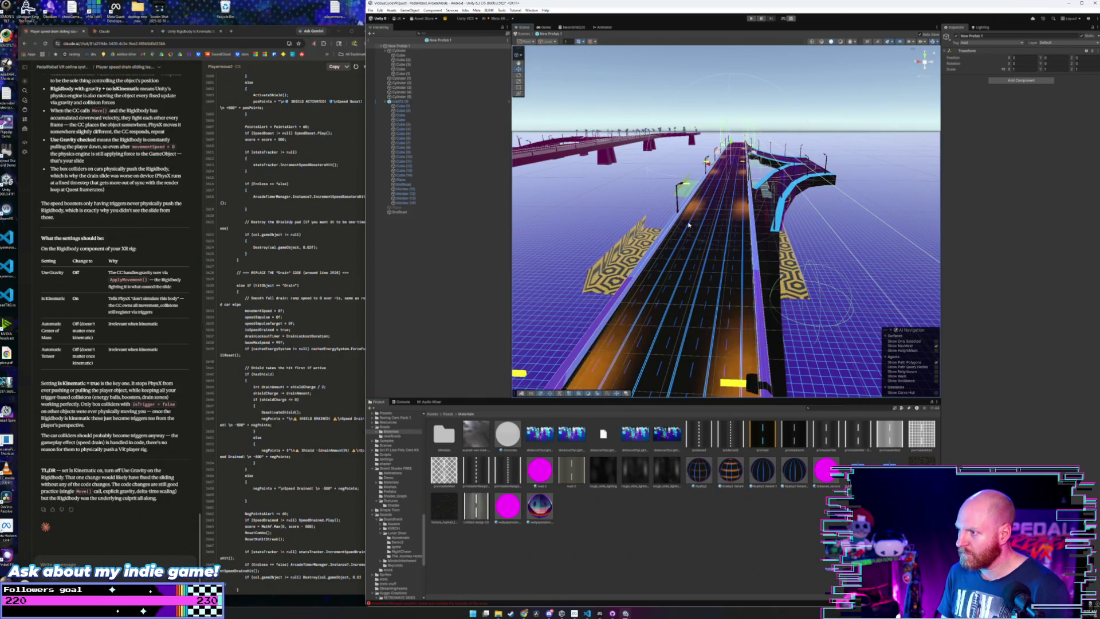
scroll(682, 232, down, 5)
mouse_move(682, 232)
mouse_down()
mouse_move(568, 237)
mouse_move(658, 255)
mouse_up()
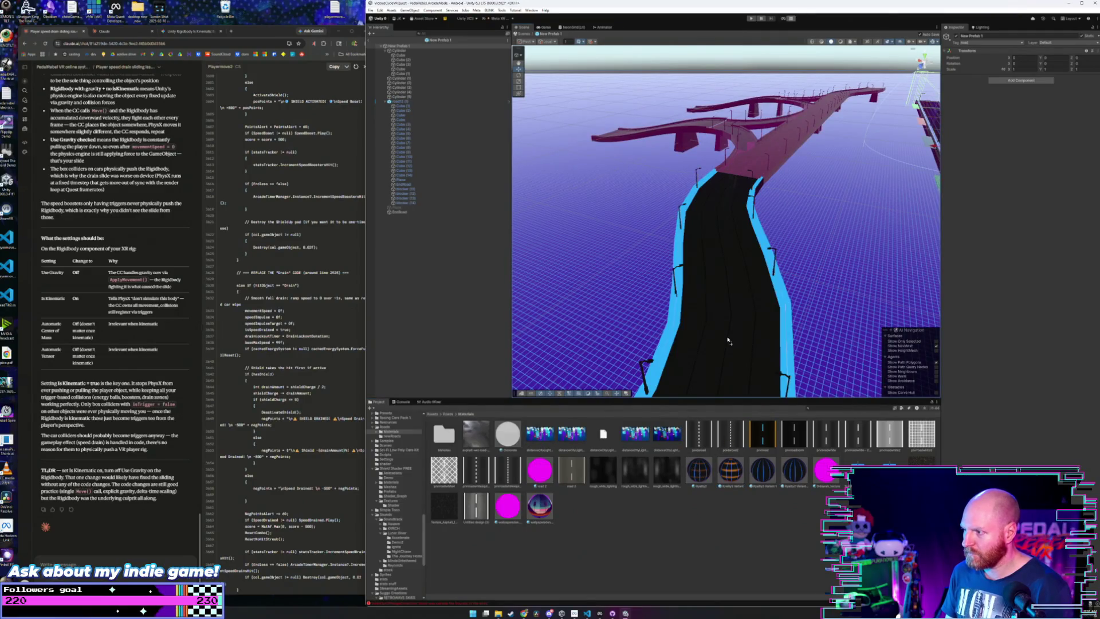
drag(724, 314, 758, 355)
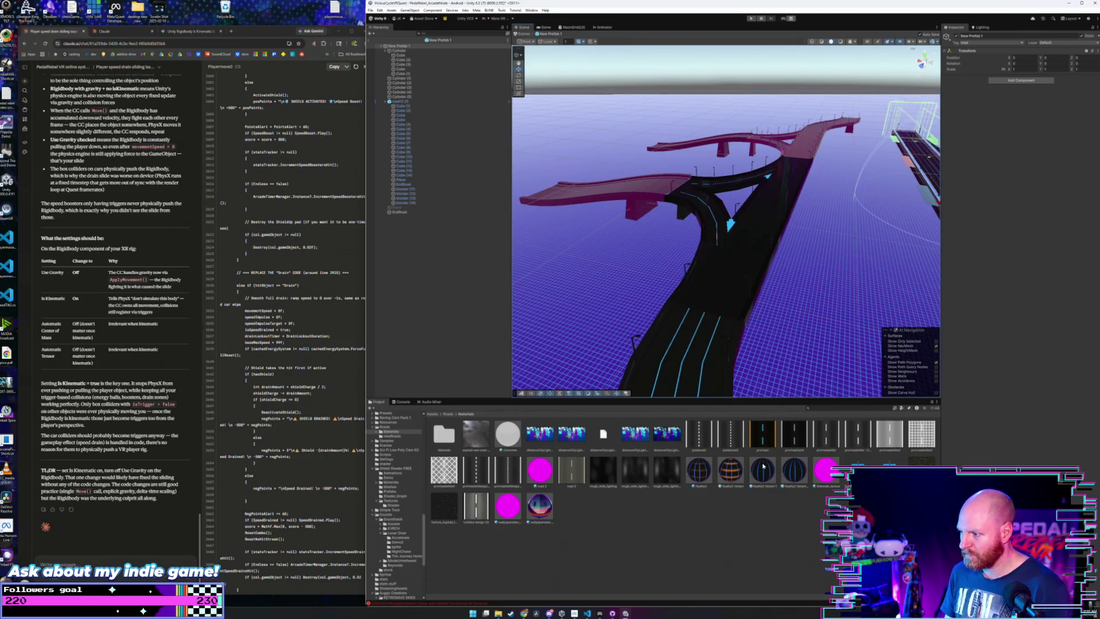
mouse_move(728, 284)
mouse_down()
mouse_move(731, 274)
mouse_move(717, 475)
mouse_up()
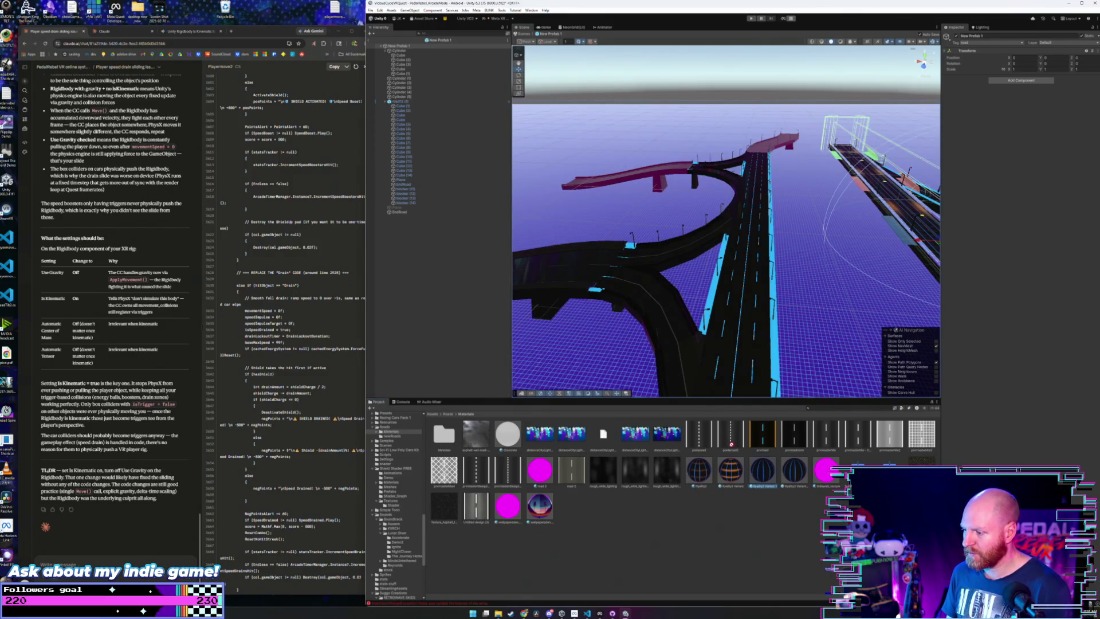
drag(763, 481, 659, 173)
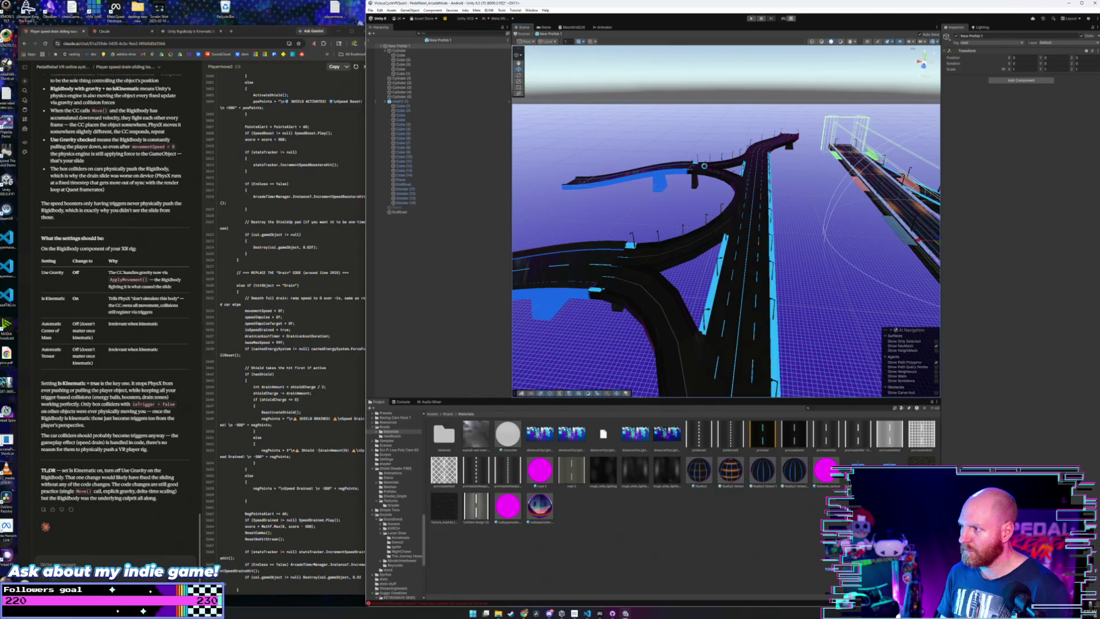
scroll(653, 184, down, 2)
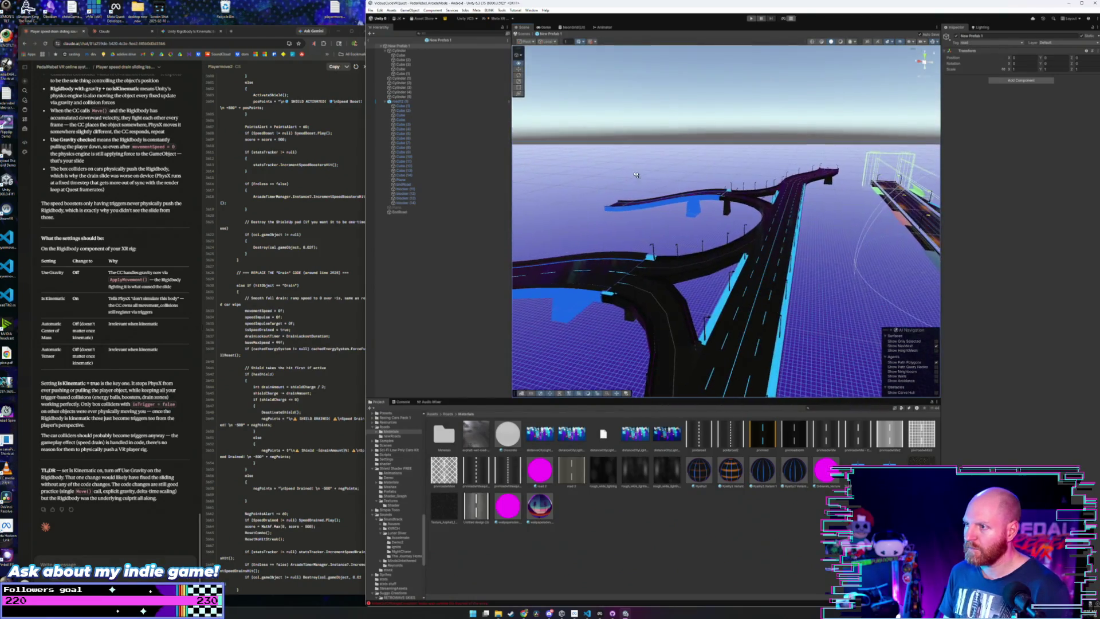
click(371, 40)
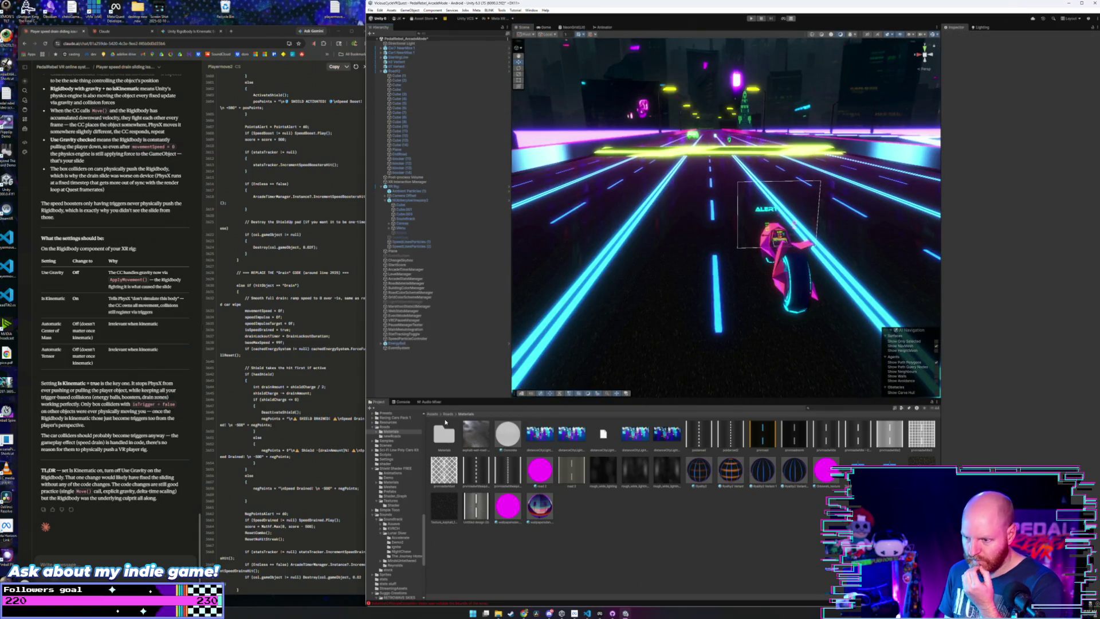
- Open New Prefab 2 from the newRoads folder and orbit toward its bridge arch
click(393, 436)
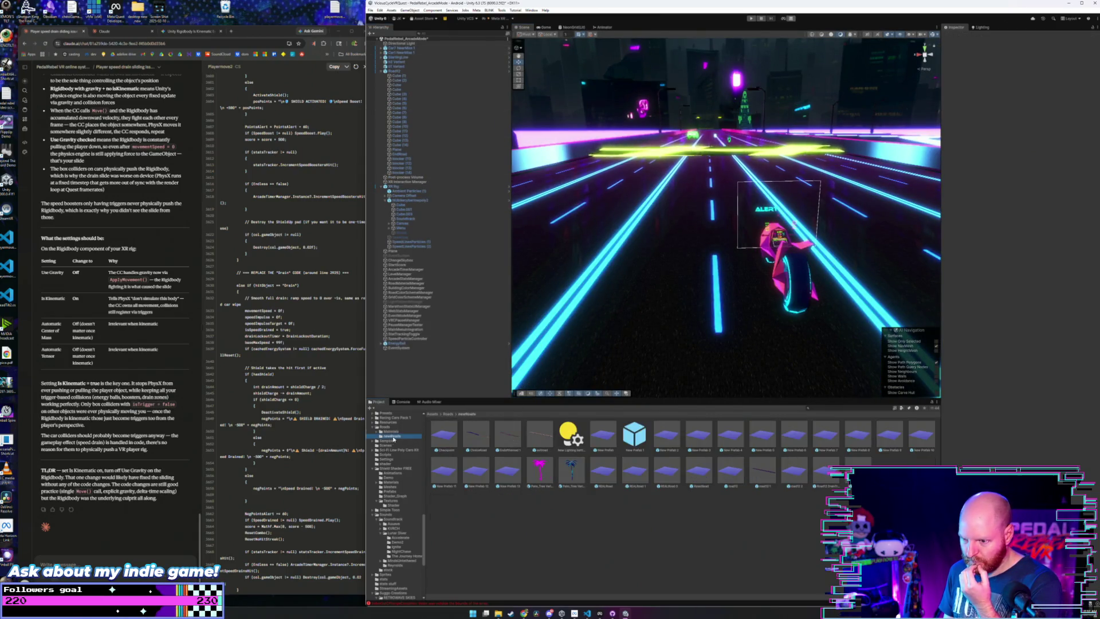
double_click(670, 438)
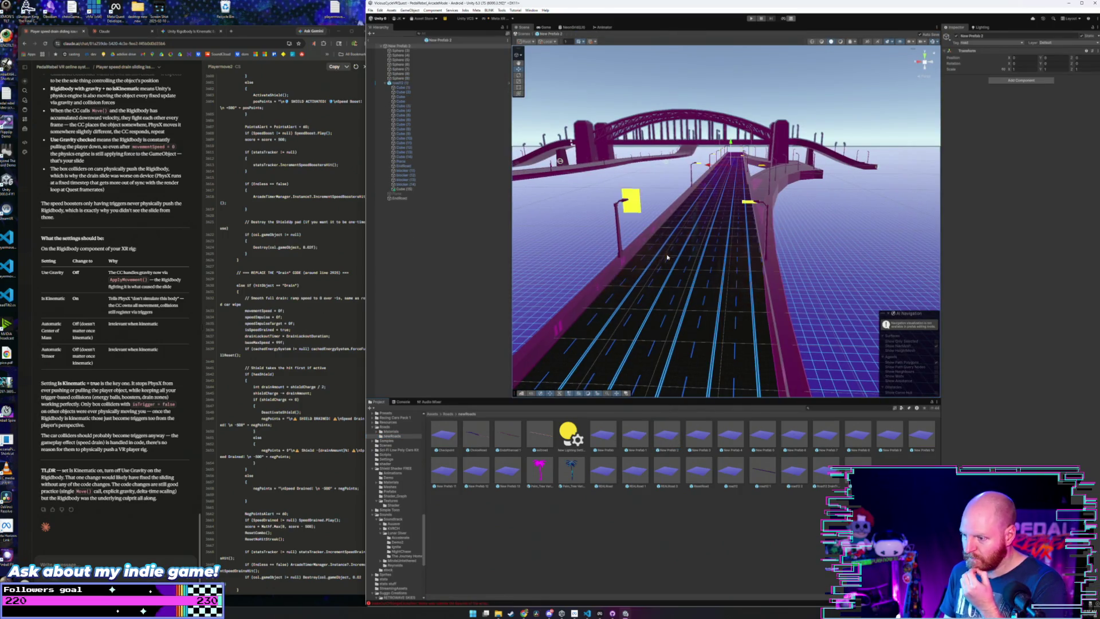
scroll(643, 298, down, 3)
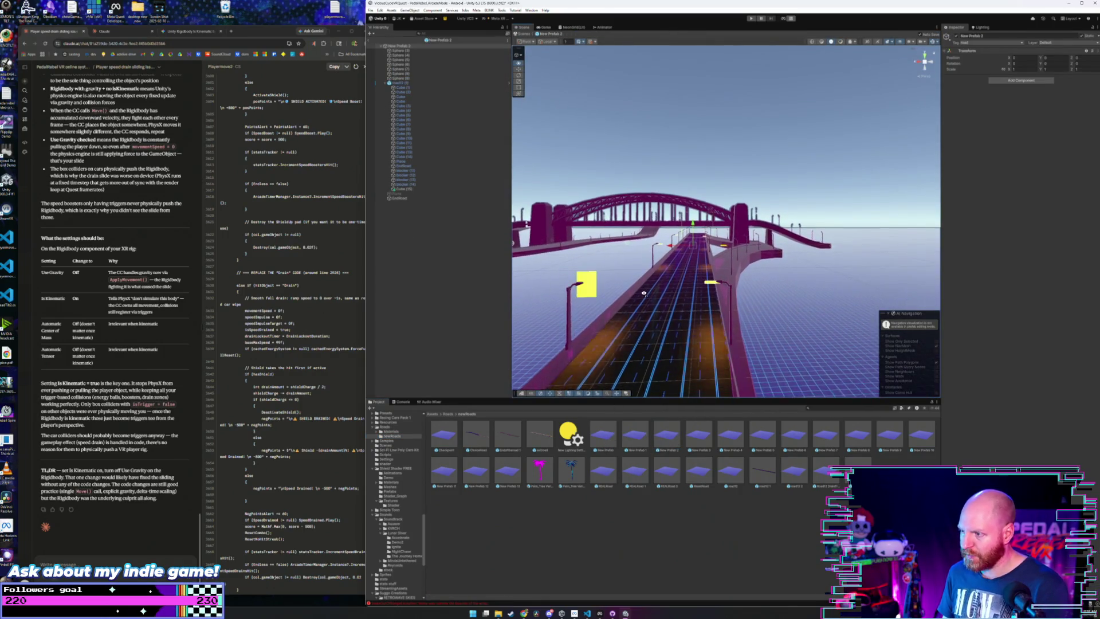
drag(643, 298, 645, 369)
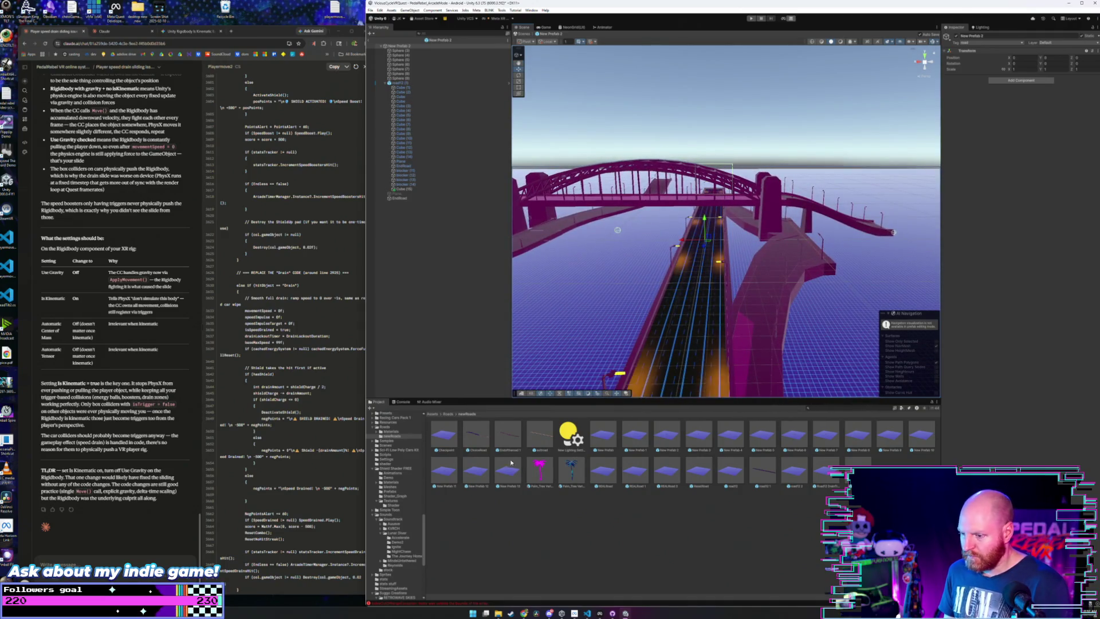
- Give the right ramp the cyan-and-black road material, the arch black and the deck blue
click(392, 431)
drag(682, 475, 807, 269)
drag(745, 298, 718, 395)
mouse_move(700, 473)
mouse_down()
mouse_move(792, 279)
mouse_move(762, 344)
mouse_up()
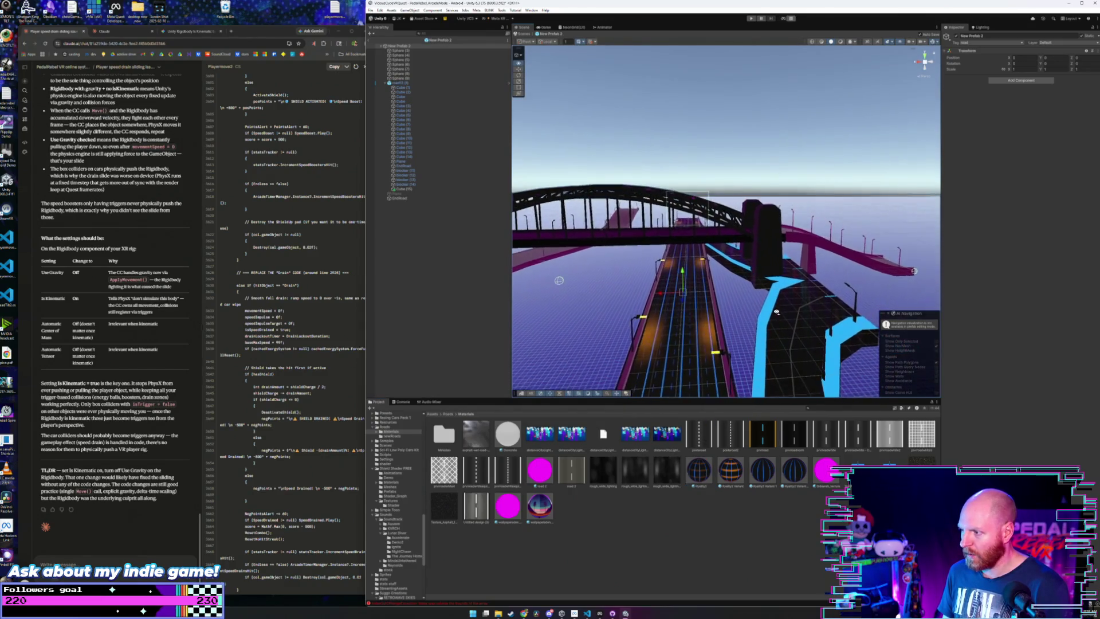
mouse_move(735, 471)
mouse_down()
mouse_move(777, 259)
mouse_move(766, 243)
mouse_move(766, 252)
mouse_up()
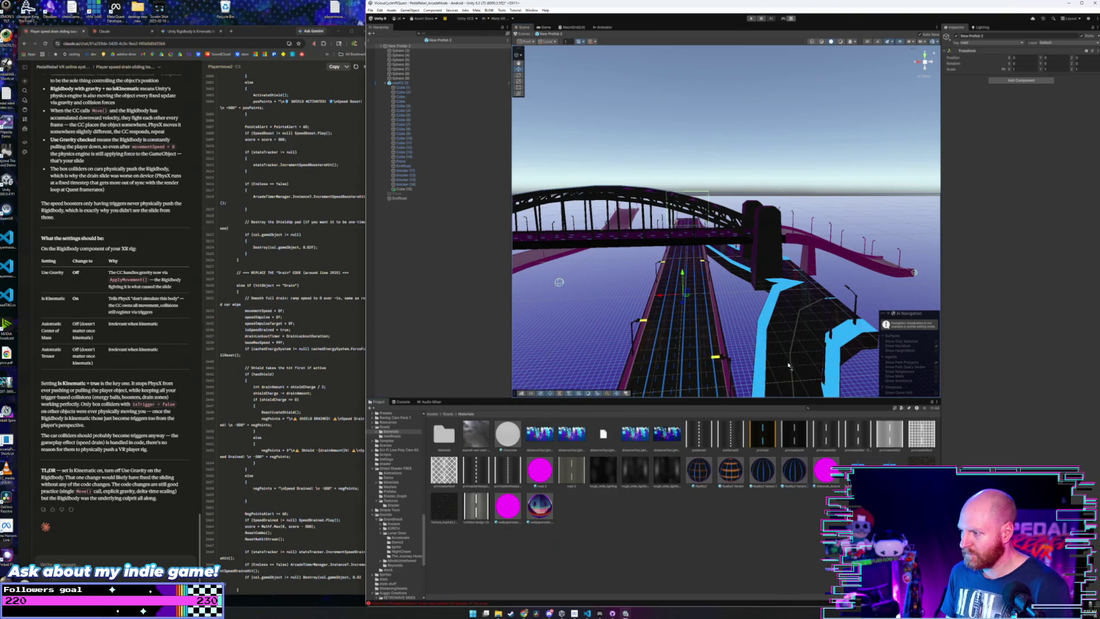
- Fly the Scene camera down the road toward the bridge
drag(765, 261, 723, 255)
scroll(723, 255, up, 6)
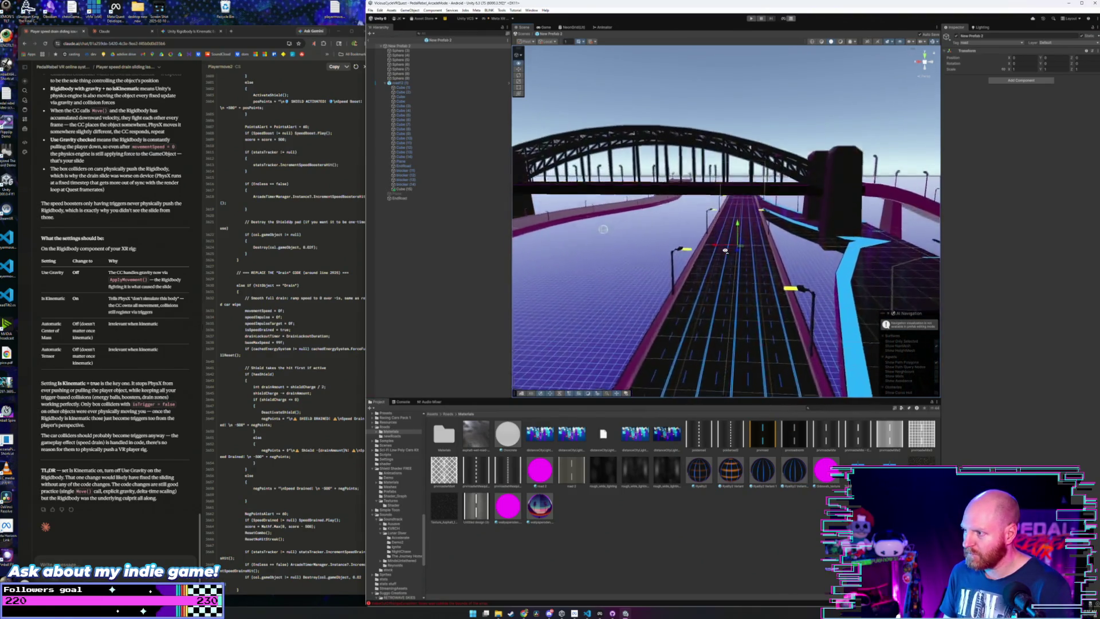
key(w)
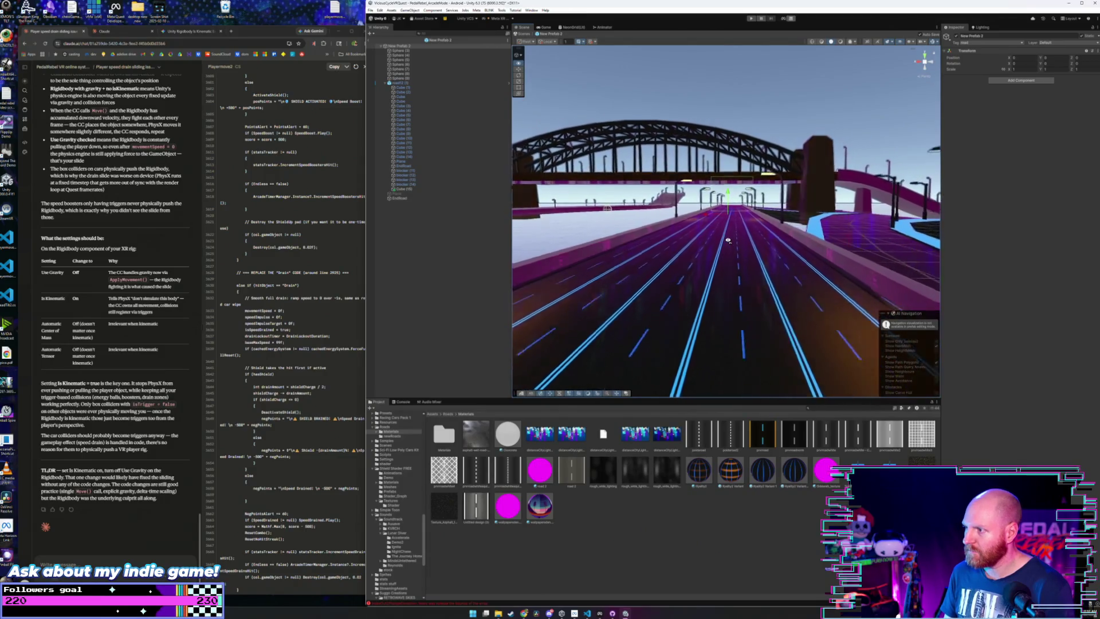
key(w)
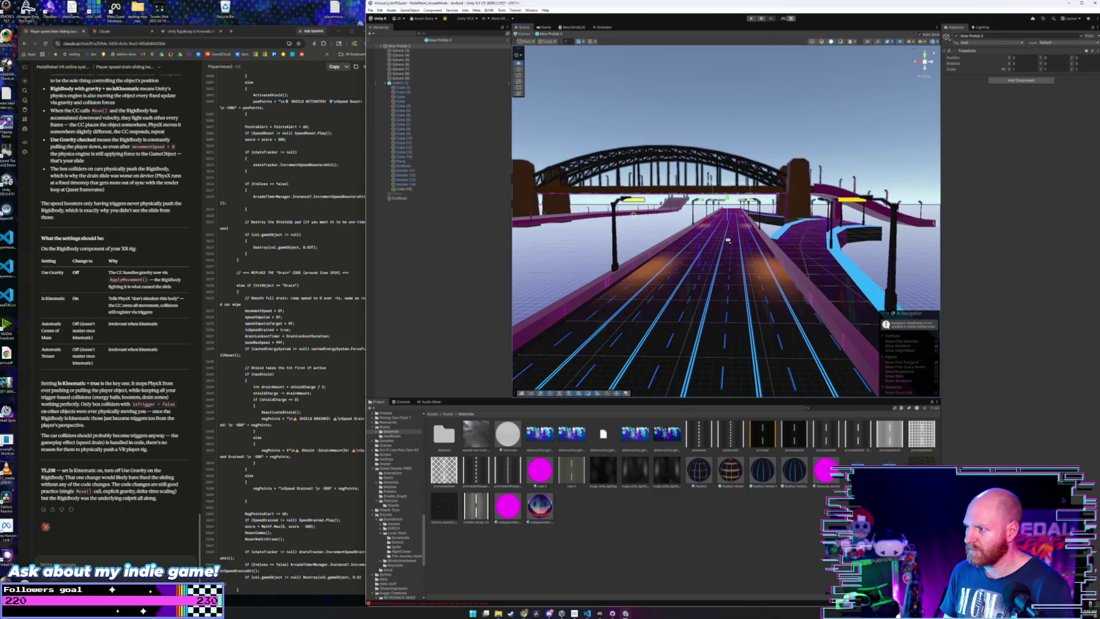
key(w)
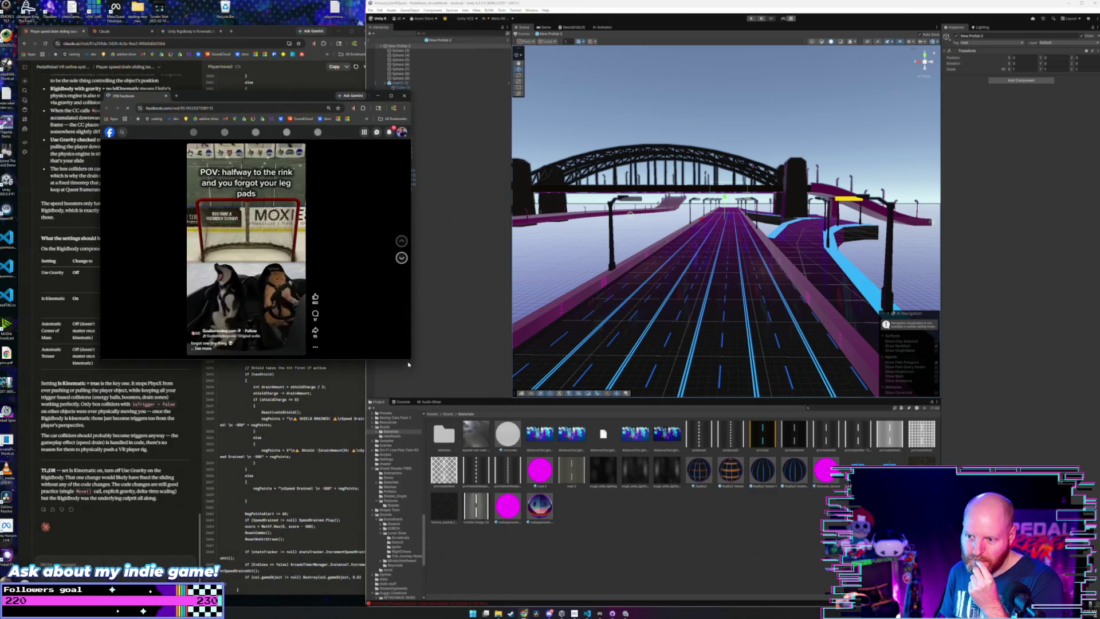
- Enlarge the Facebook reel window, then close it to return to Unity
mouse_move(410, 358)
mouse_down()
mouse_move(627, 567)
mouse_move(636, 557)
mouse_up()
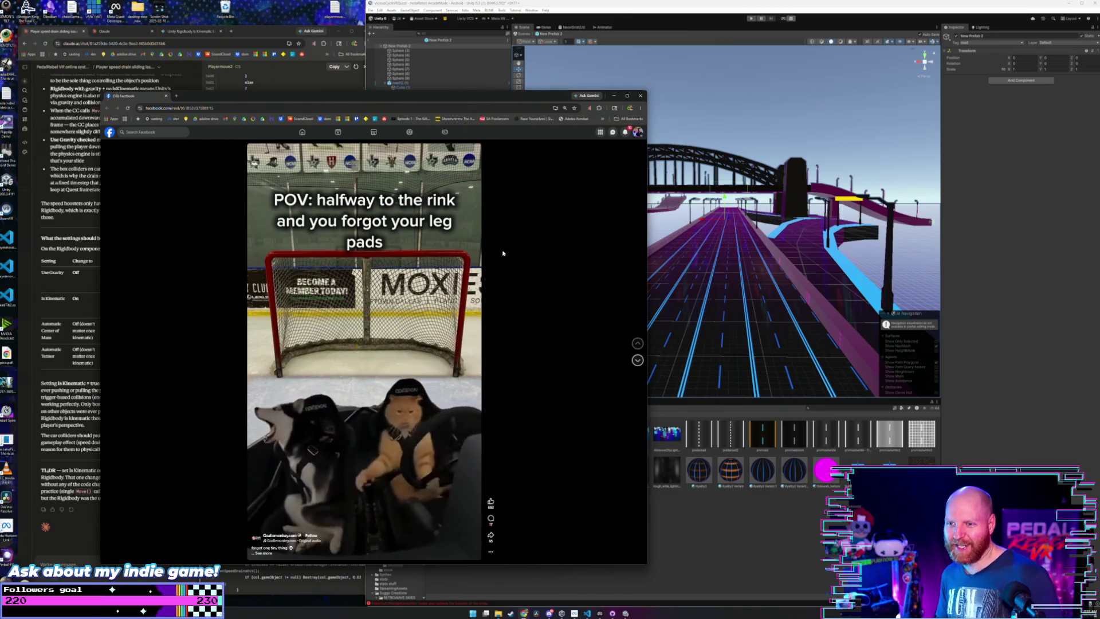
click(165, 96)
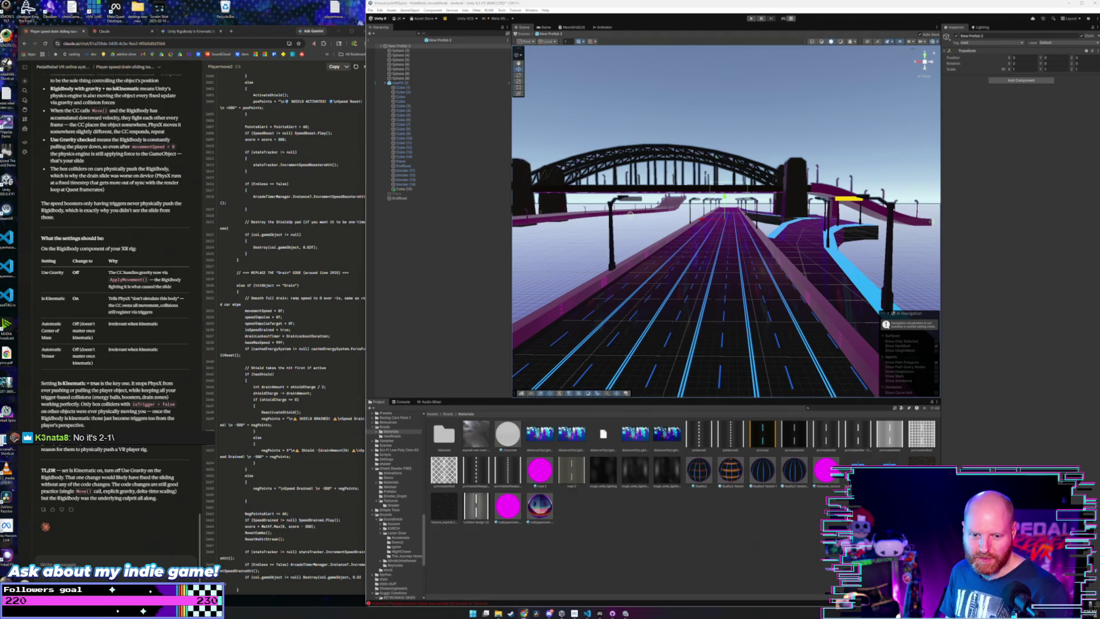
scroll(744, 288, up, 3)
mouse_move(744, 288)
mouse_down()
mouse_move(747, 314)
mouse_move(733, 319)
mouse_up()
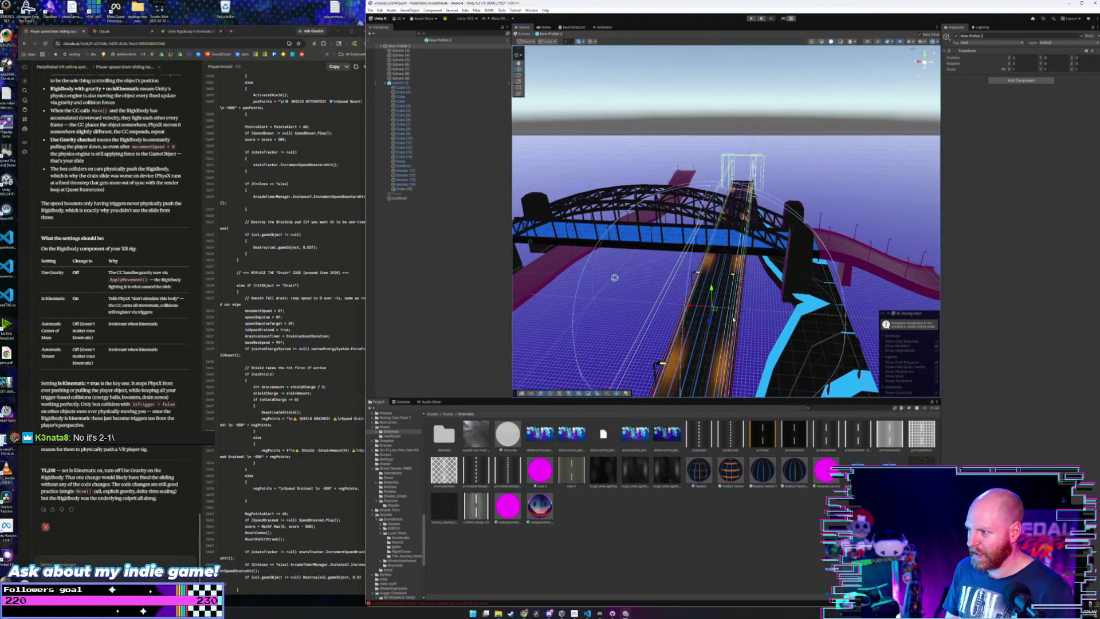